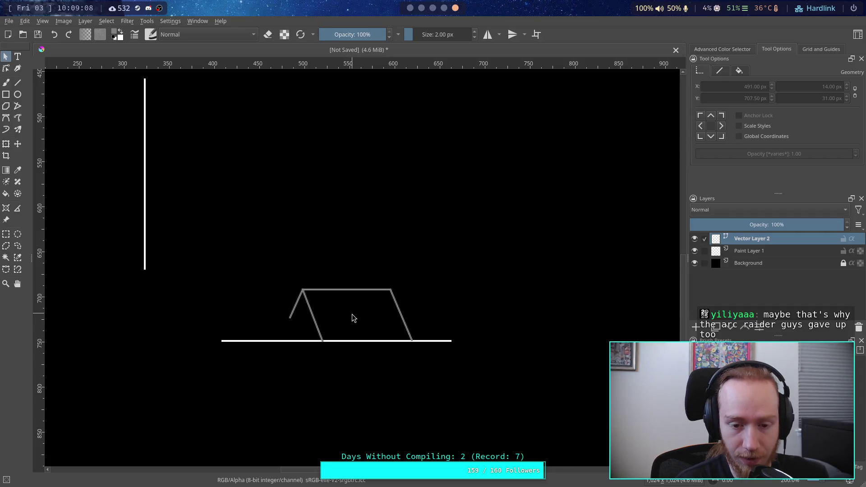
Choose the Line tool and set the foreground colour to light blue
scroll(352, 314, up, 1)
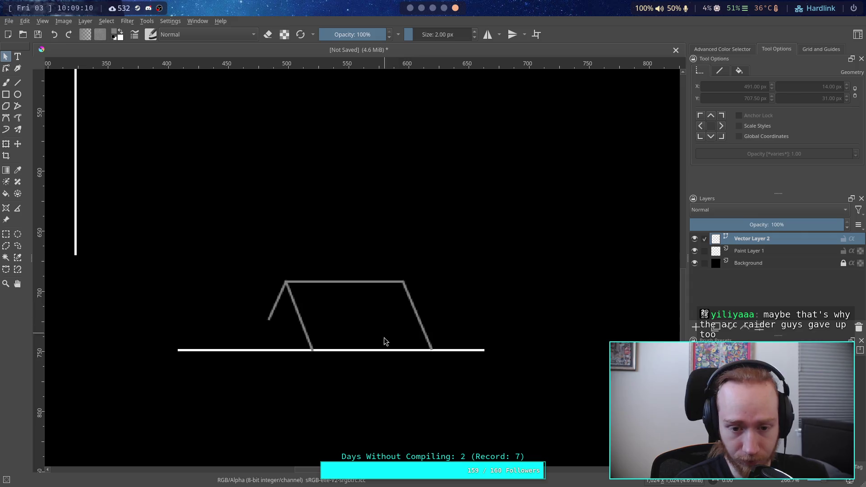
click(18, 83)
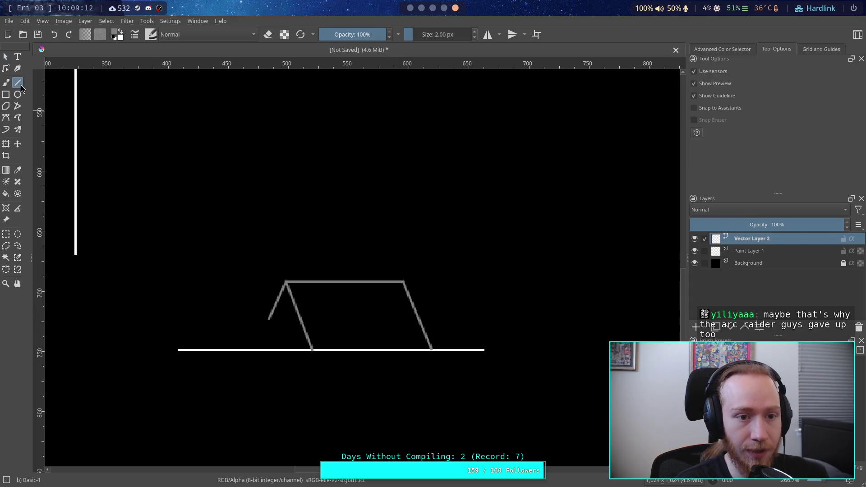
click(114, 35)
click(469, 140)
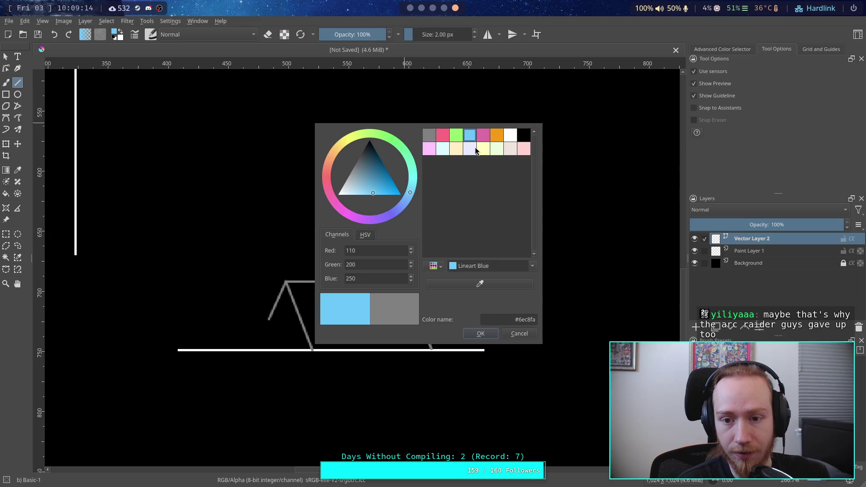
click(480, 331)
click(717, 51)
click(776, 50)
click(821, 48)
click(752, 52)
Draw a short vertical blue line right of the trapezoid and check its stroke settings
drag(439, 320, 442, 233)
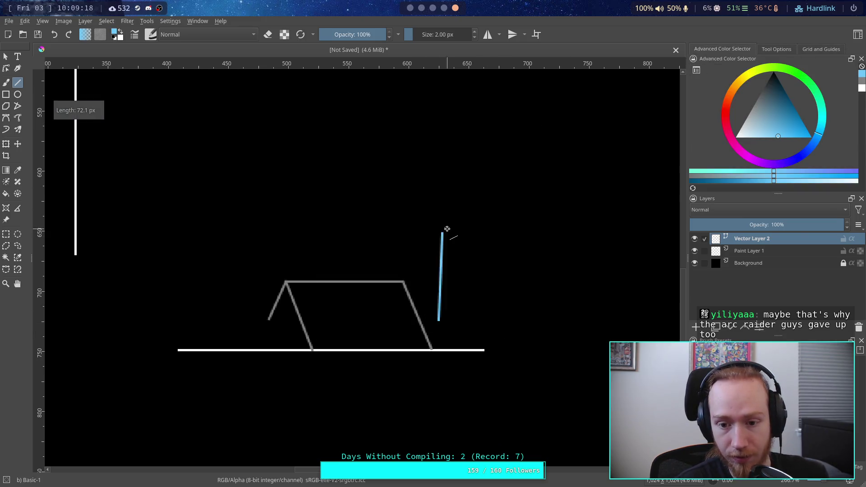
click(5, 56)
click(442, 263)
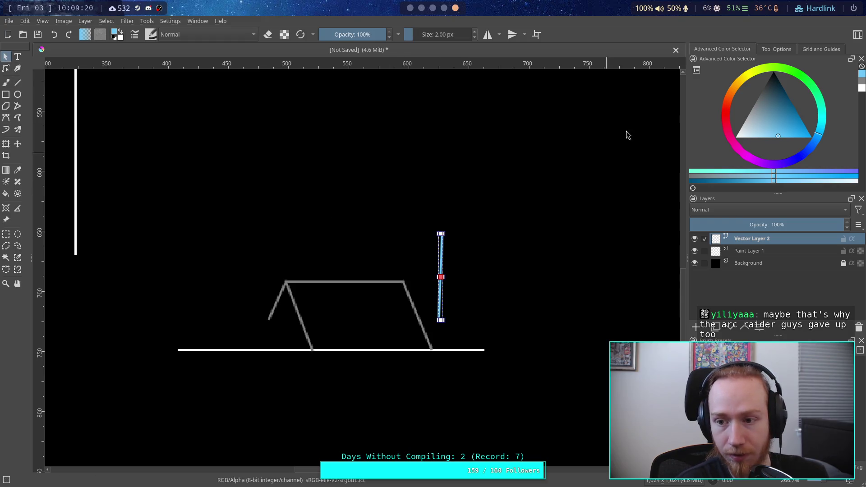
click(780, 51)
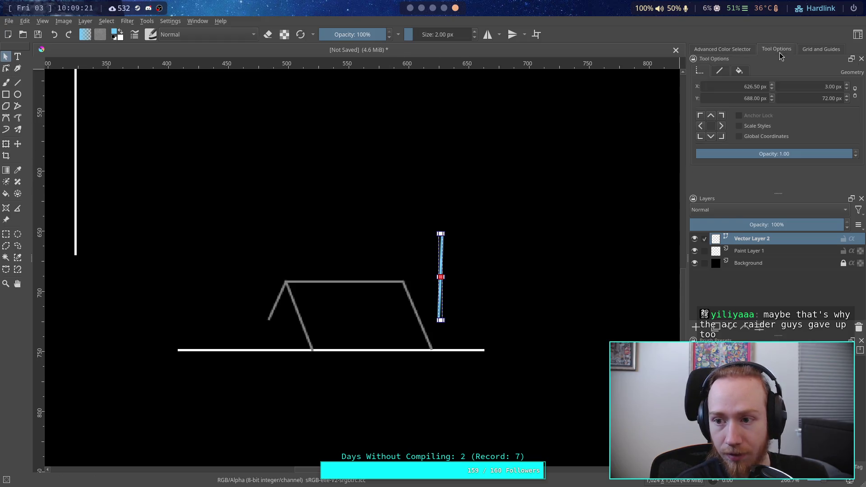
click(719, 70)
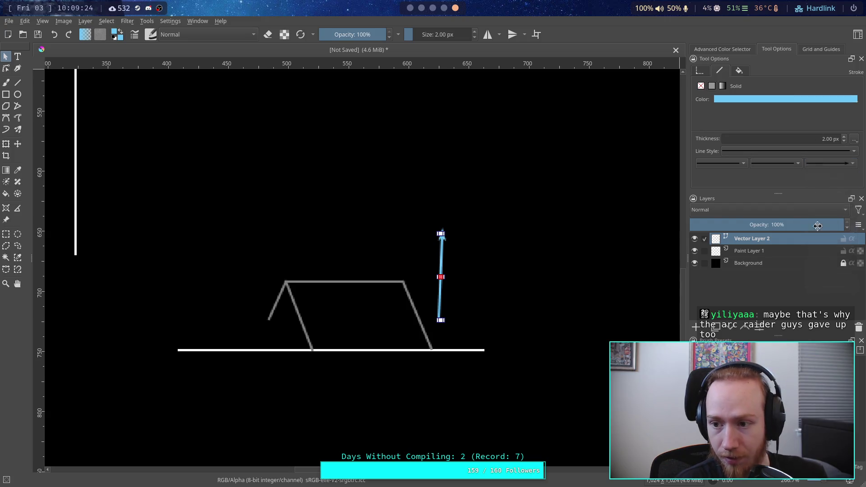
Tilt the line by moving its top endpoint up-left, undoing an accidental curve bend
click(480, 223)
click(6, 68)
click(441, 248)
drag(443, 233, 413, 249)
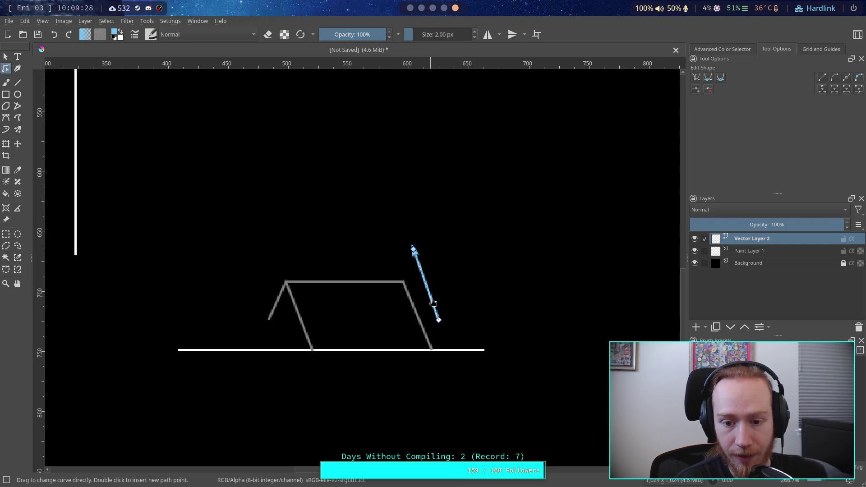
mouse_move(430, 294)
mouse_down()
mouse_move(382, 307)
mouse_move(394, 298)
mouse_up()
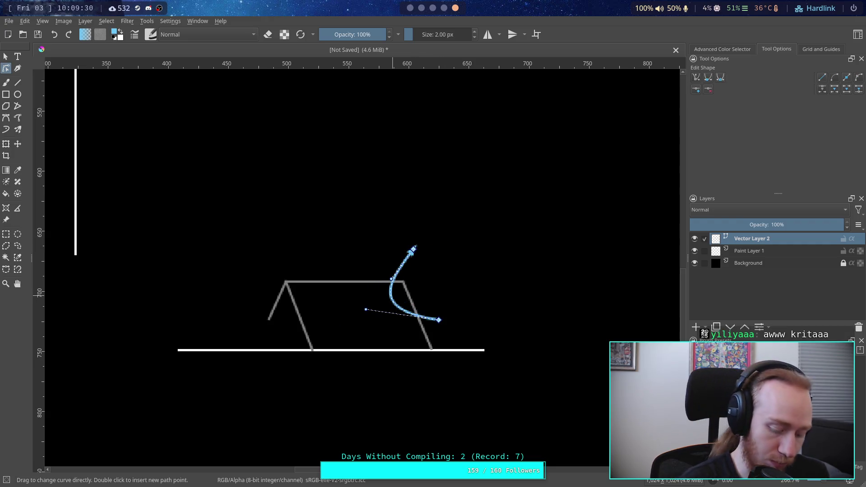
key(ctrl+z)
Move and resize the blue arrow so its base meets the trapezoid's top edge
click(6, 56)
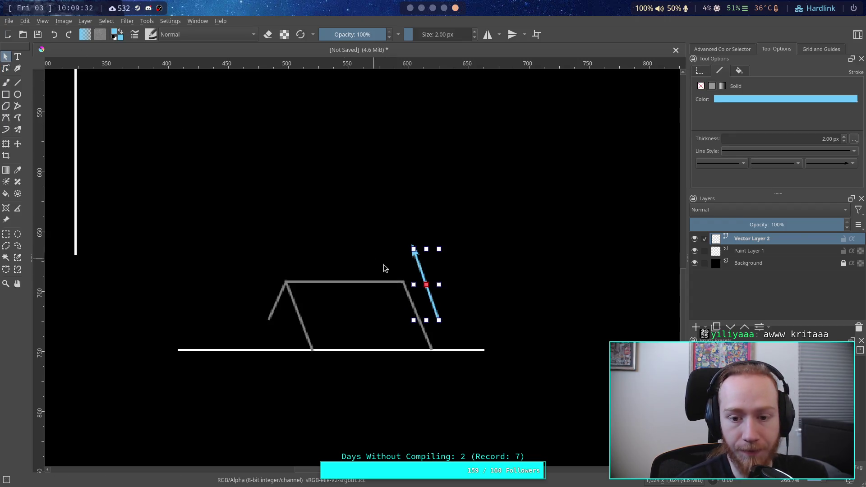
drag(424, 276, 359, 313)
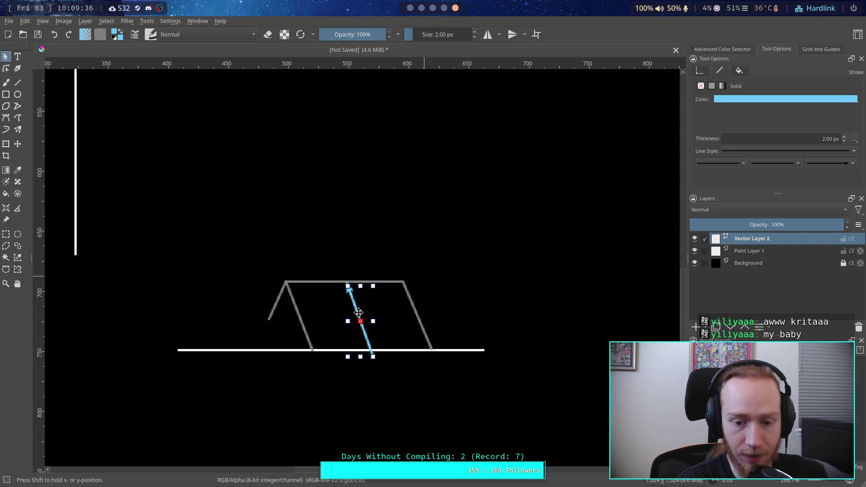
drag(373, 357, 374, 351)
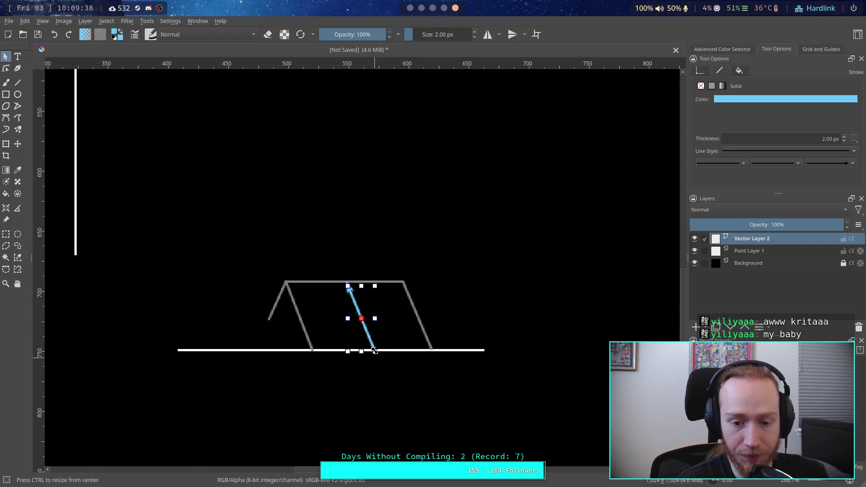
click(471, 215)
mouse_move(356, 315)
mouse_down()
mouse_move(325, 225)
mouse_move(331, 241)
mouse_up()
click(434, 216)
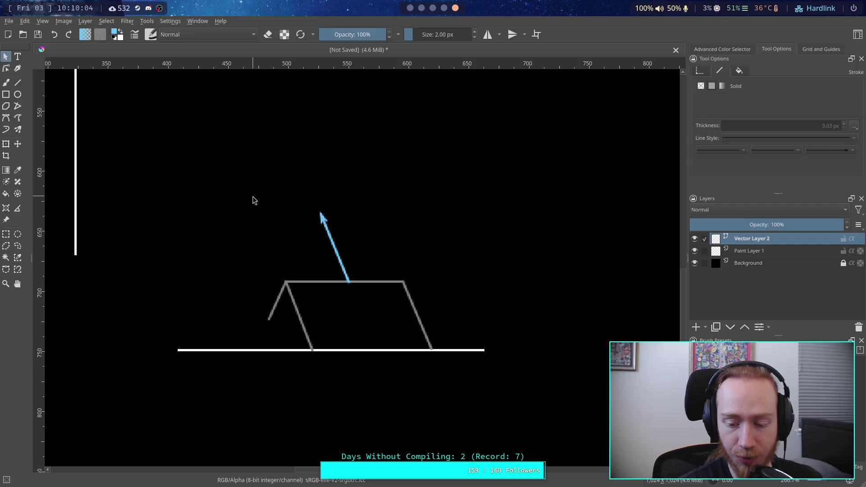
click(320, 213)
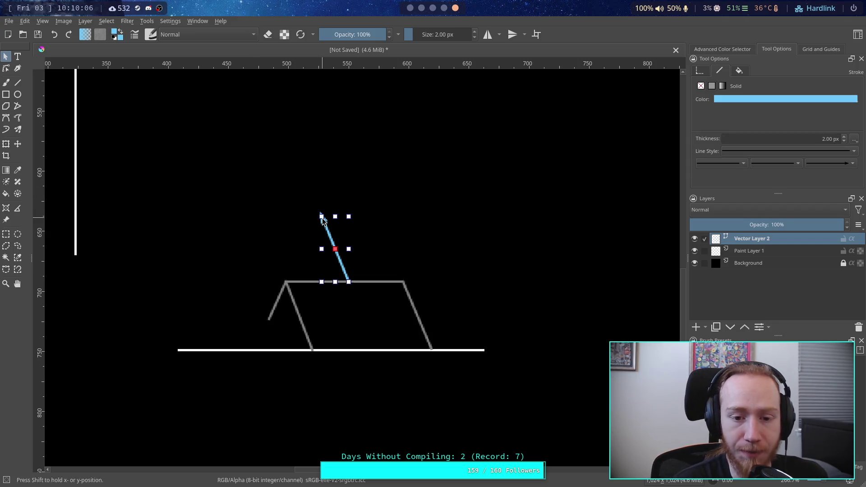
Place a copy of the blue arrow lower and right, and bend it into a curve
click(303, 206)
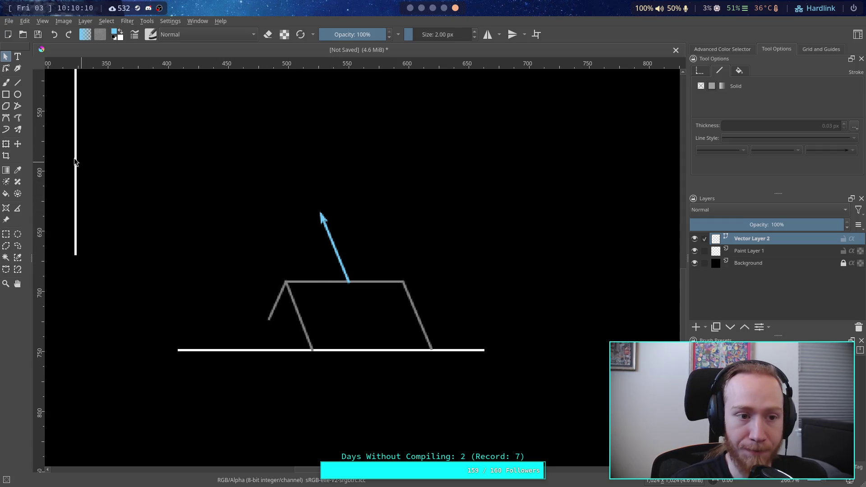
click(334, 247)
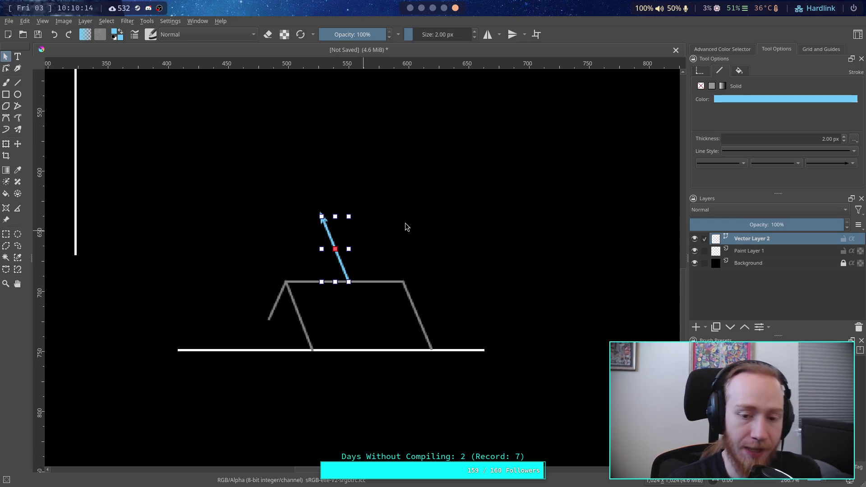
mouse_move(335, 249)
mouse_down()
mouse_move(345, 266)
mouse_move(387, 276)
mouse_up()
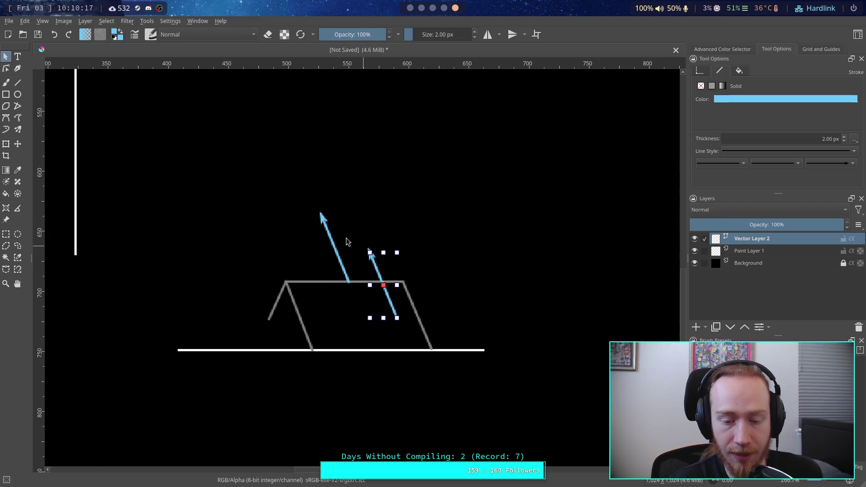
click(6, 68)
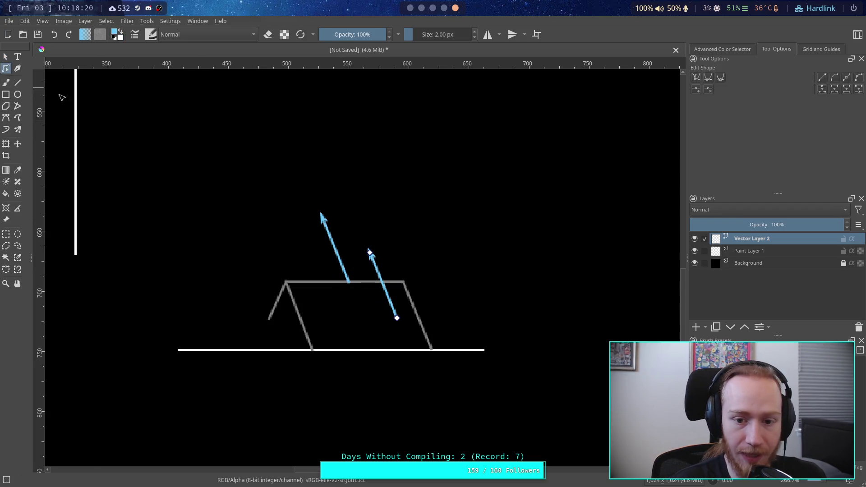
drag(369, 252, 394, 250)
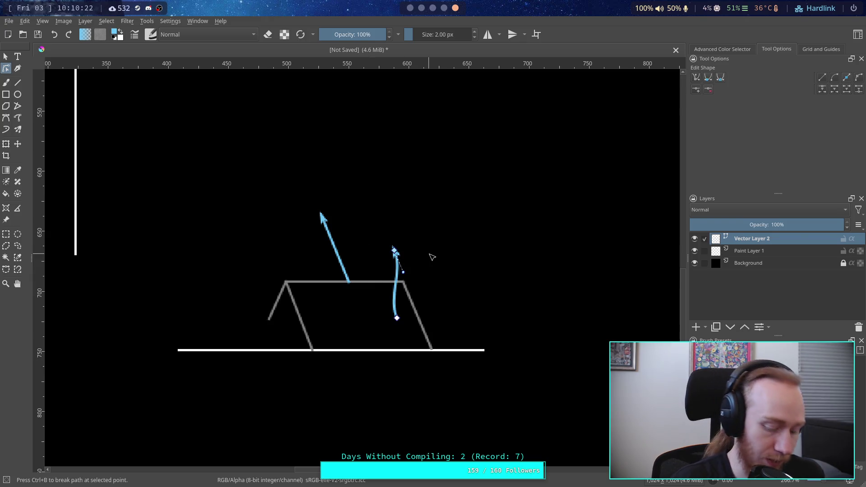
Undo the copy's edits, the copy itself and earlier arrow edits until the arrow is gone
key(ctrl+z)
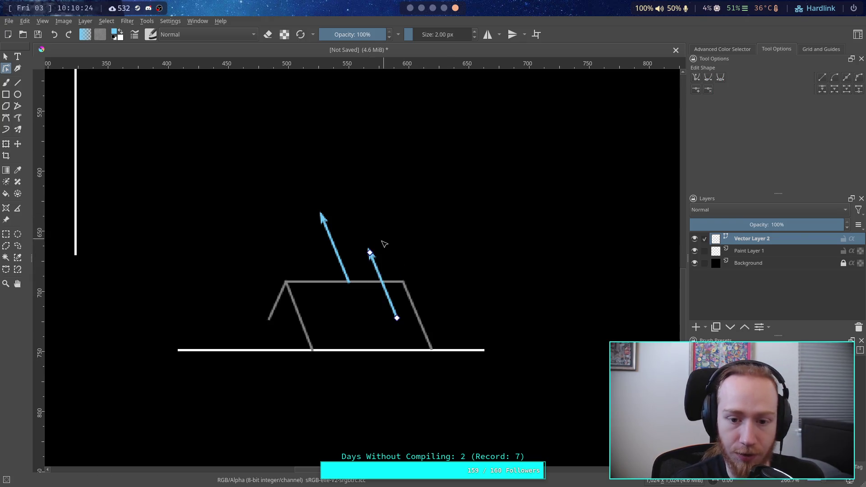
drag(370, 252, 391, 246)
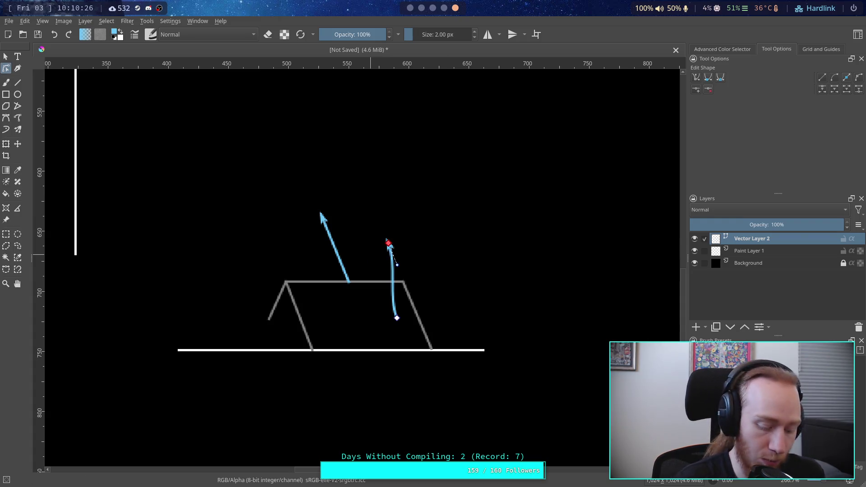
key(ctrl+z)
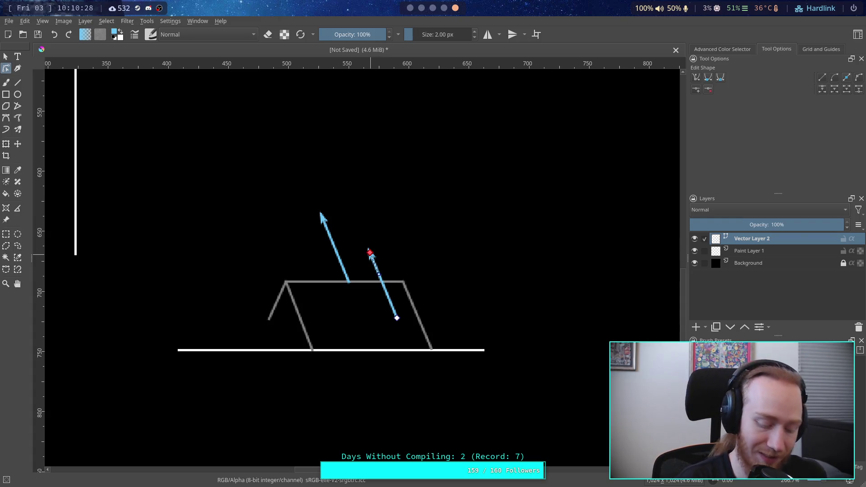
key(ctrl+z)
key(ctrl+z)
key(ctrl+z)
key(ctrl+z)
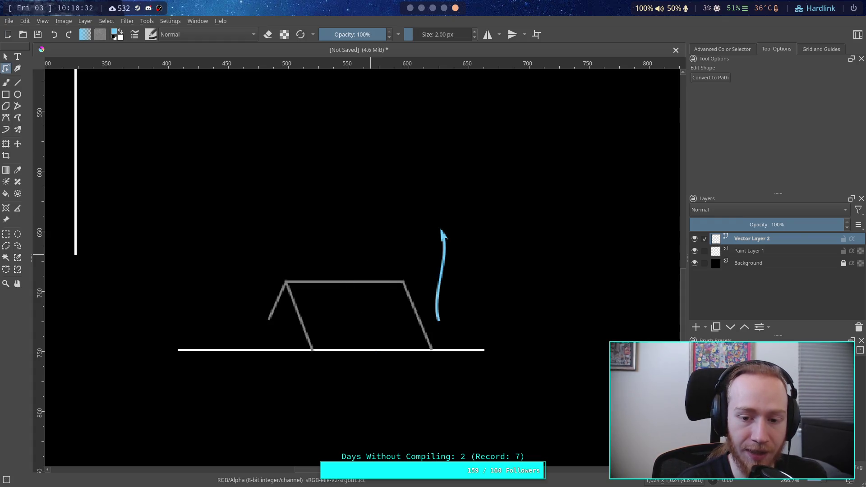
key(ctrl+z)
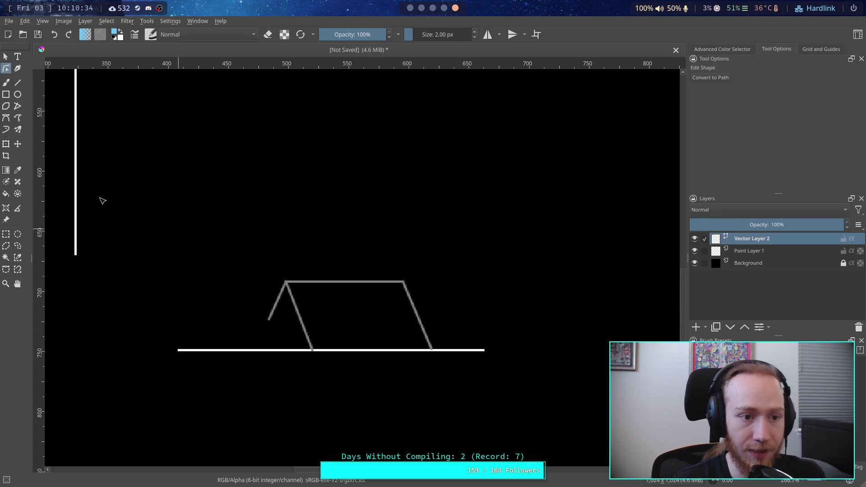
click(18, 86)
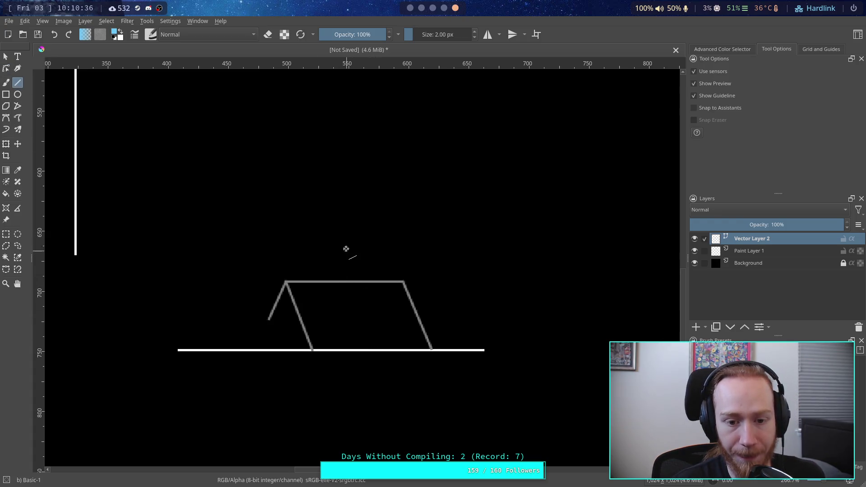
Draw a new blue line above the trapezoid's top edge, discarding a first attempt
drag(344, 272, 345, 220)
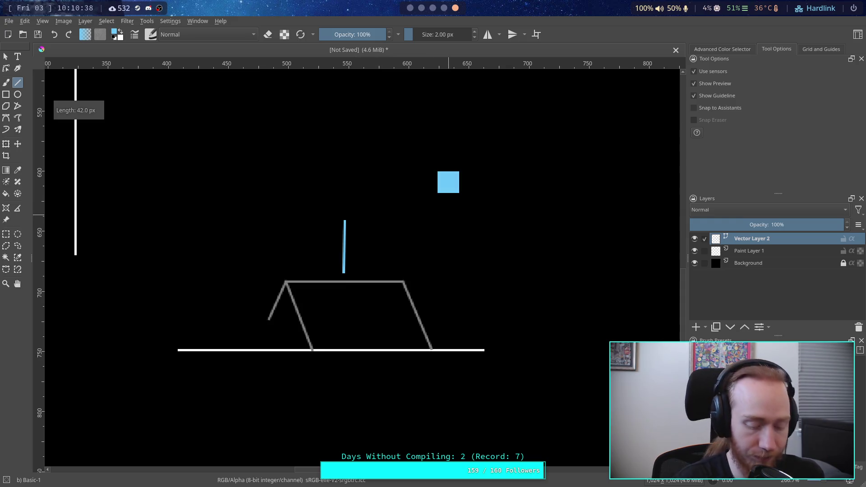
key(Escape)
click(727, 49)
click(770, 50)
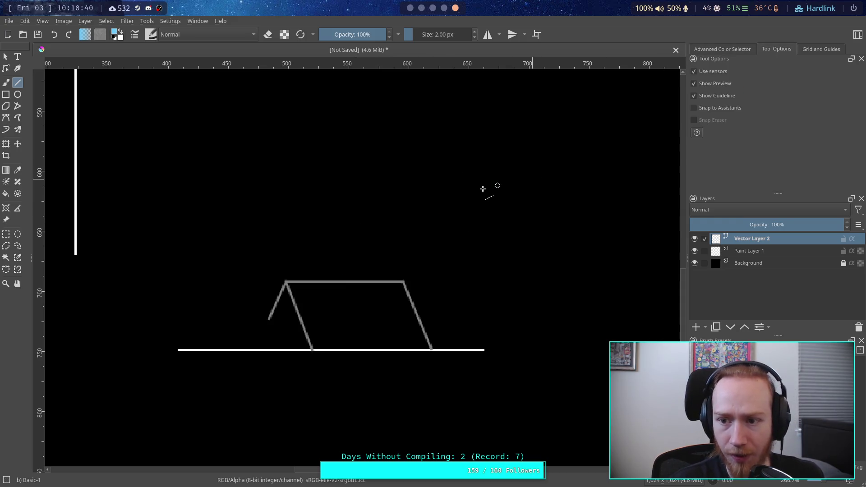
drag(315, 256, 321, 195)
Give the blue line an arrowhead end marker in the stroke options
click(6, 57)
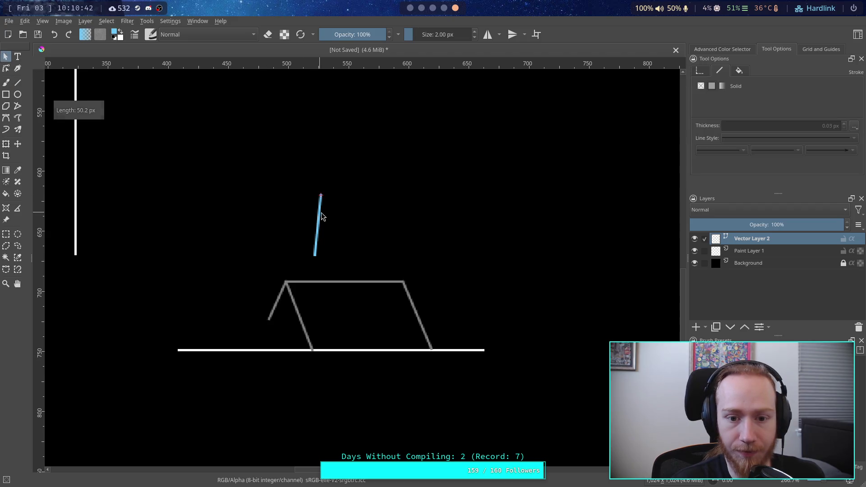
click(317, 225)
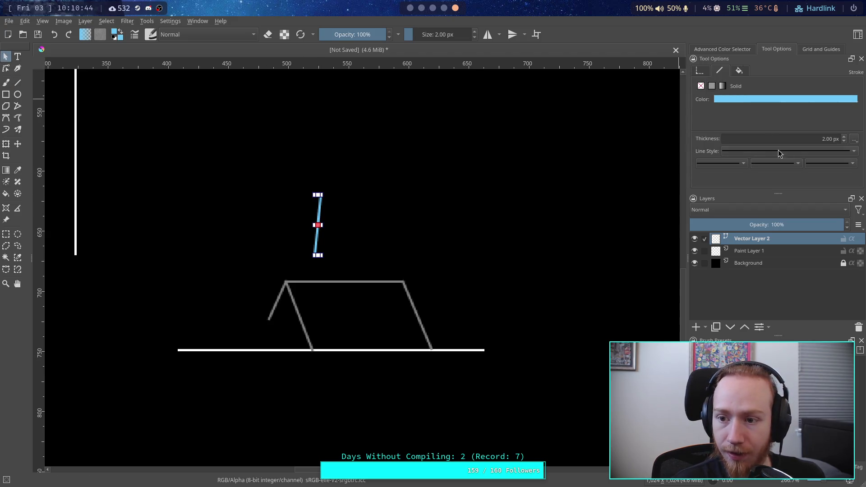
click(830, 163)
click(842, 246)
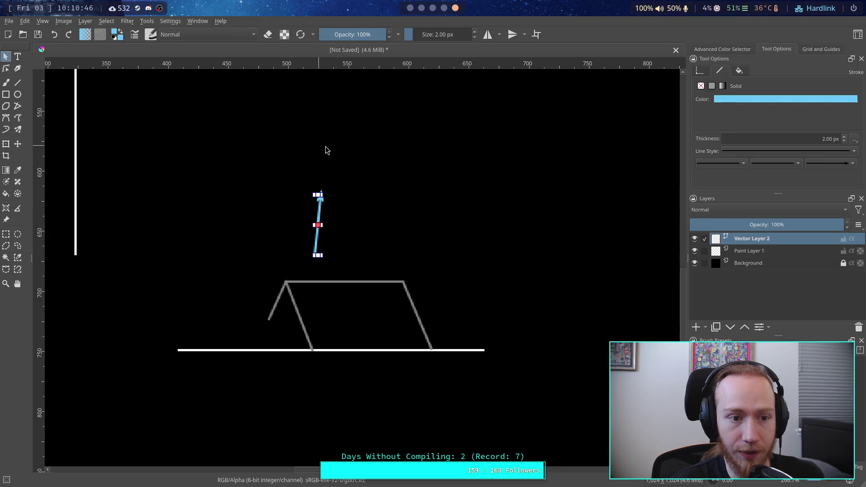
click(227, 96)
Rest the arrow's tail on the grey roof line and shorten it by pulling the tip down
click(318, 202)
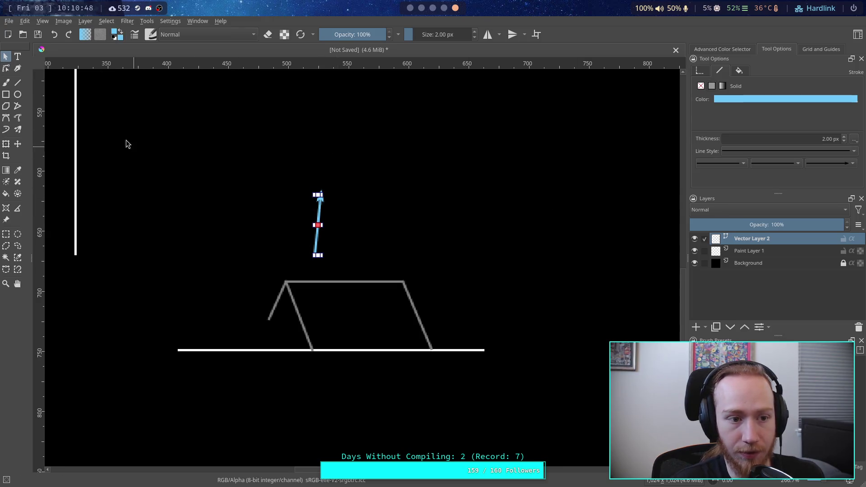
click(6, 68)
mouse_move(315, 256)
mouse_down()
mouse_move(399, 368)
mouse_move(363, 350)
mouse_move(338, 284)
mouse_move(345, 281)
mouse_up()
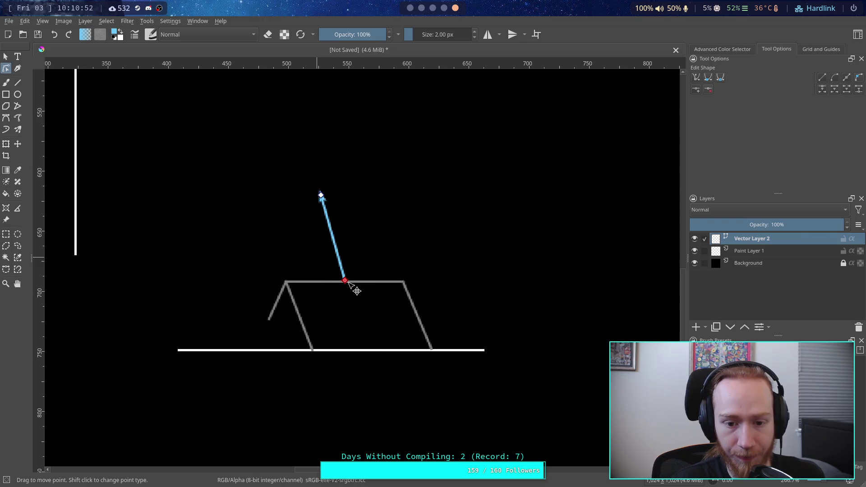
drag(321, 196, 325, 229)
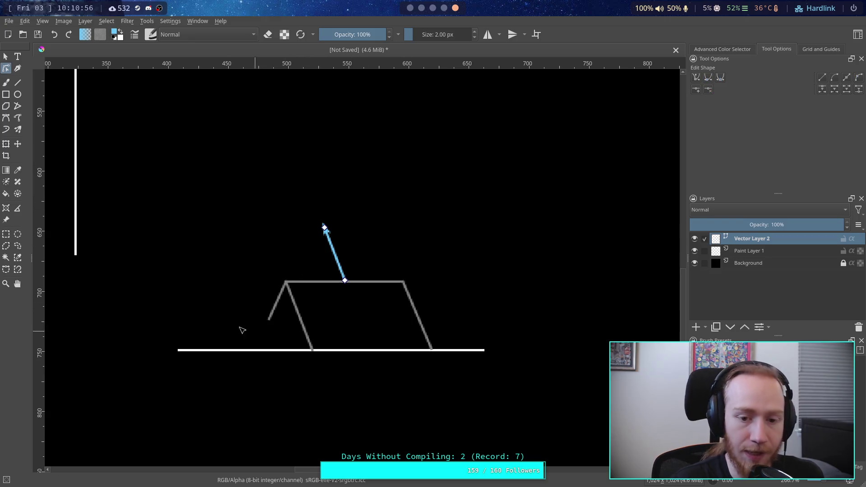
click(17, 83)
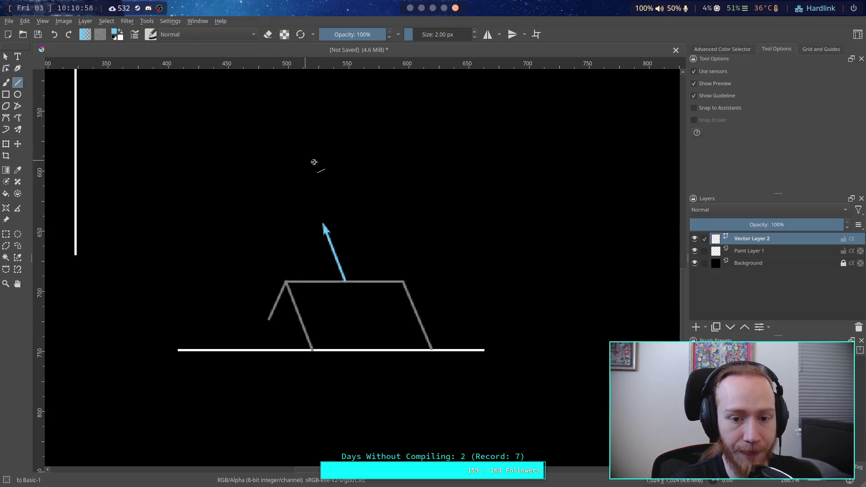
Duplicate the blue arrow, move the copy inside the grey frame, and make it vertical
click(5, 56)
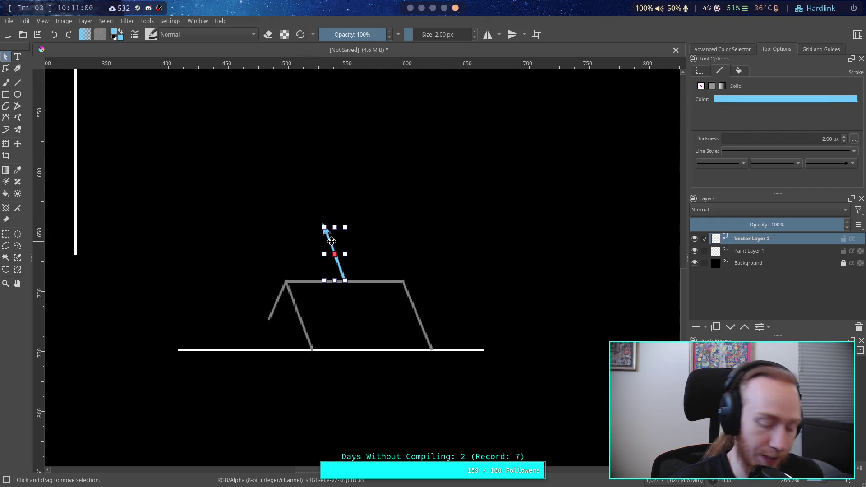
key(ctrl+d)
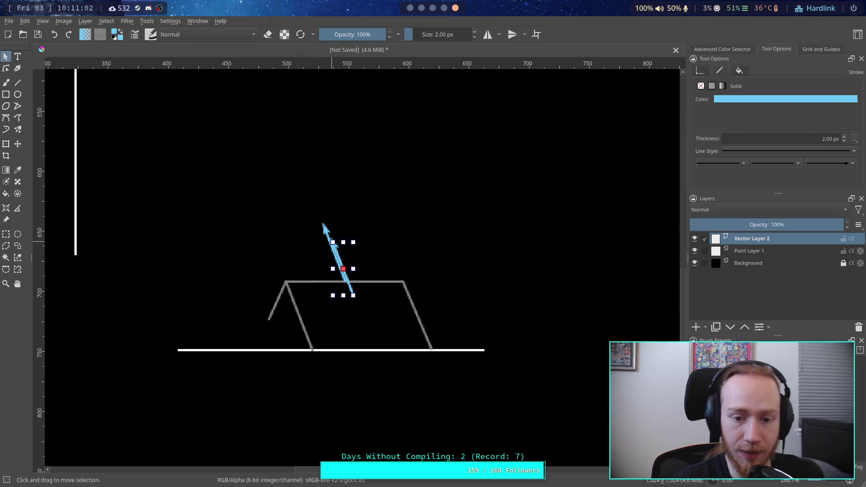
drag(340, 251, 375, 294)
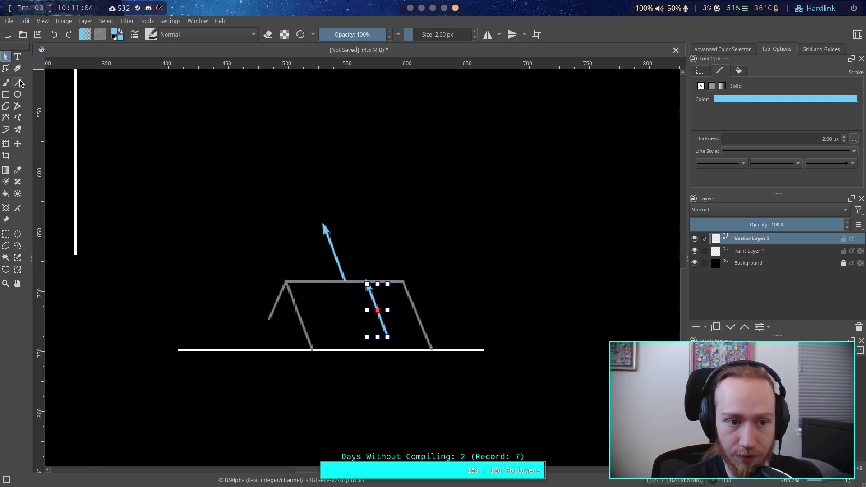
click(5, 68)
drag(368, 285, 391, 282)
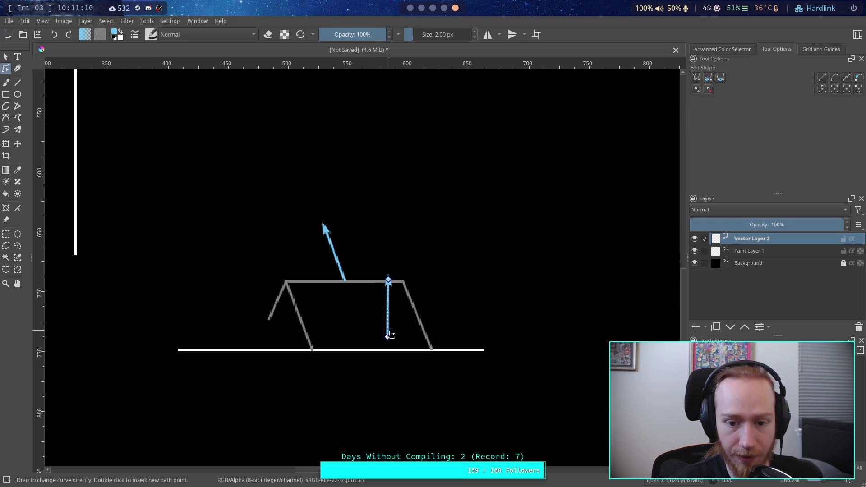
drag(390, 335, 390, 336)
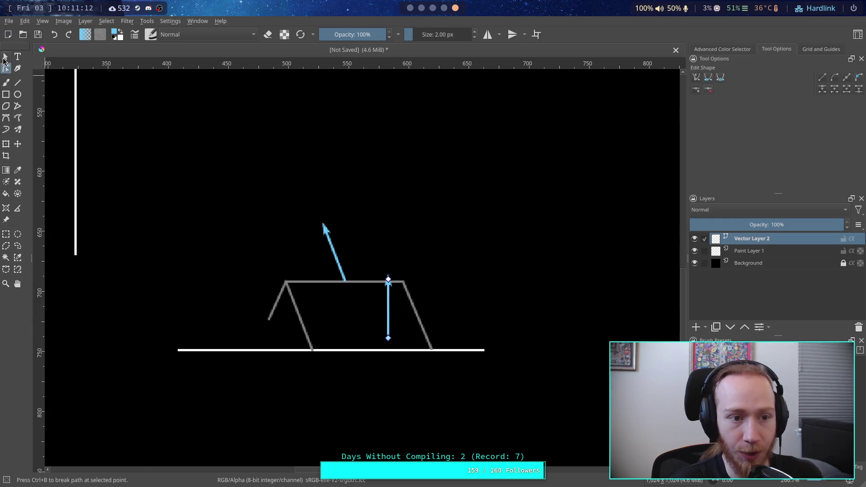
Move the vertical arrow down so it rises from the white base line
click(5, 56)
mouse_move(389, 292)
mouse_down()
mouse_move(380, 293)
mouse_move(355, 231)
mouse_move(374, 234)
mouse_up()
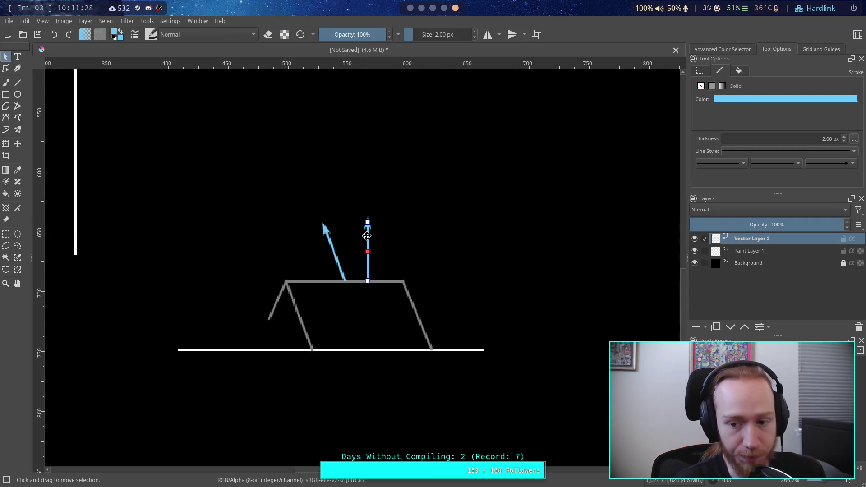
drag(367, 236, 371, 299)
click(374, 250)
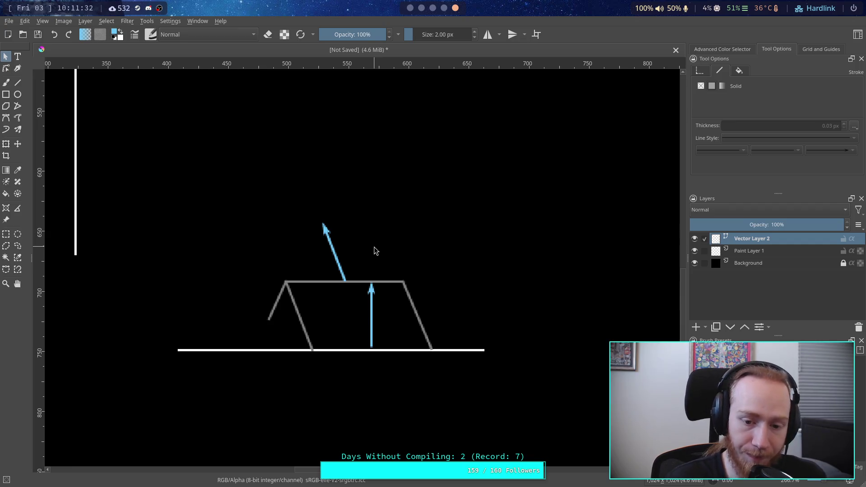
click(371, 309)
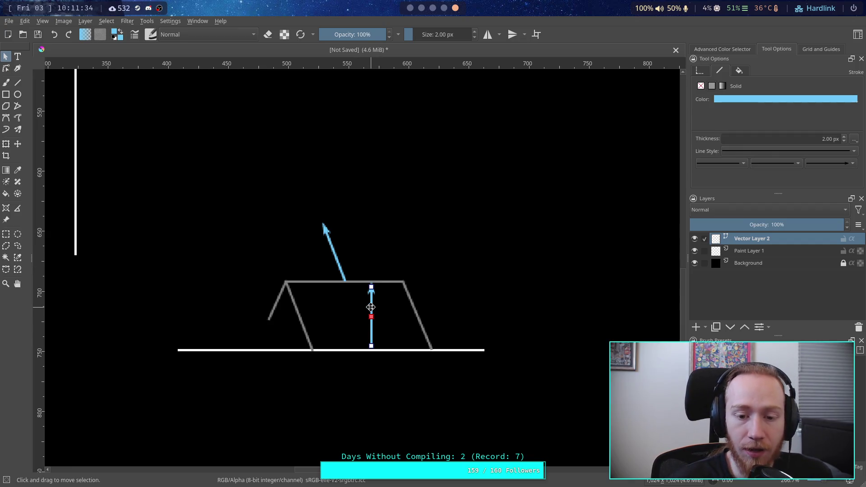
mouse_move(371, 307)
mouse_down()
mouse_move(394, 233)
mouse_move(369, 241)
mouse_up()
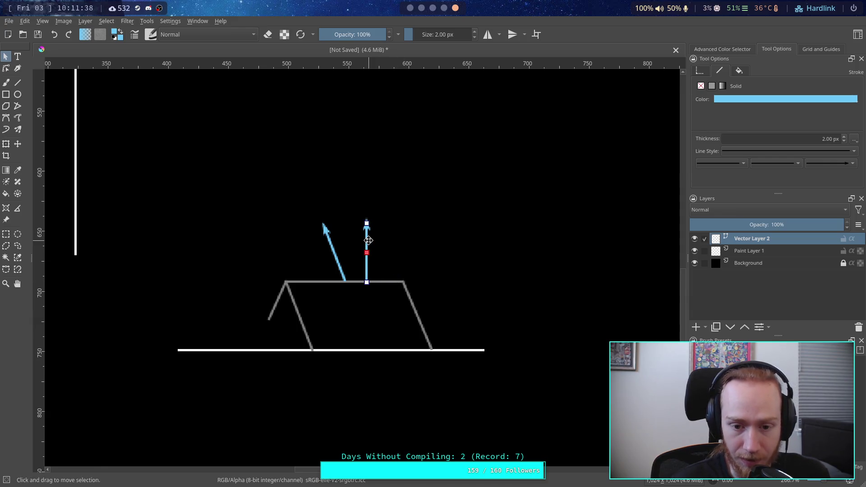
mouse_move(370, 246)
mouse_down()
mouse_move(368, 311)
mouse_move(345, 311)
mouse_move(382, 305)
mouse_move(373, 262)
mouse_move(380, 304)
mouse_move(338, 295)
mouse_move(355, 311)
mouse_move(346, 304)
mouse_move(371, 307)
mouse_up()
click(335, 249)
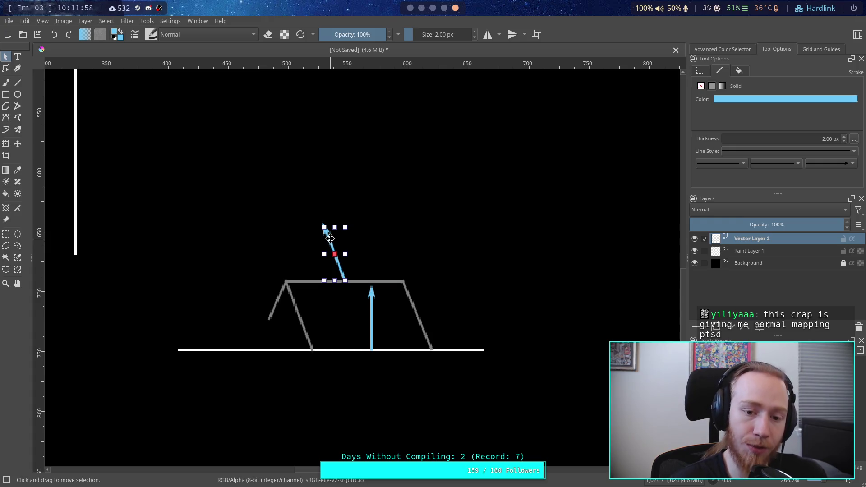
mouse_move(331, 243)
mouse_down()
mouse_move(358, 305)
mouse_move(331, 244)
mouse_up()
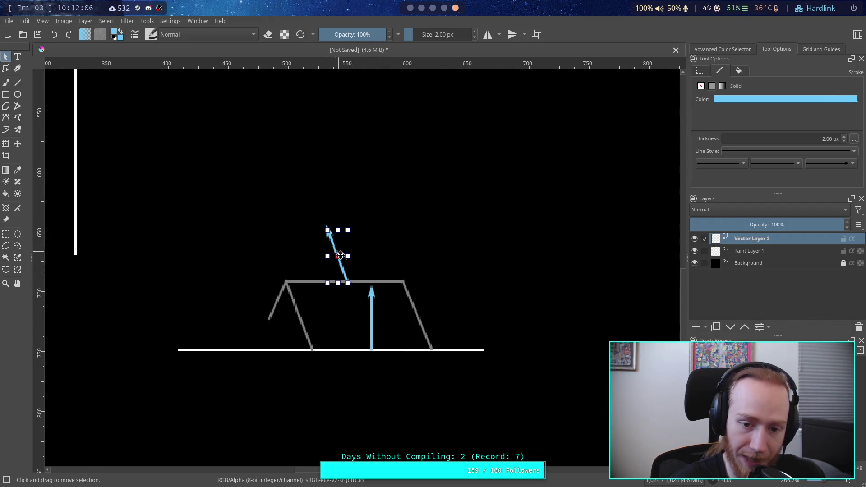
click(372, 321)
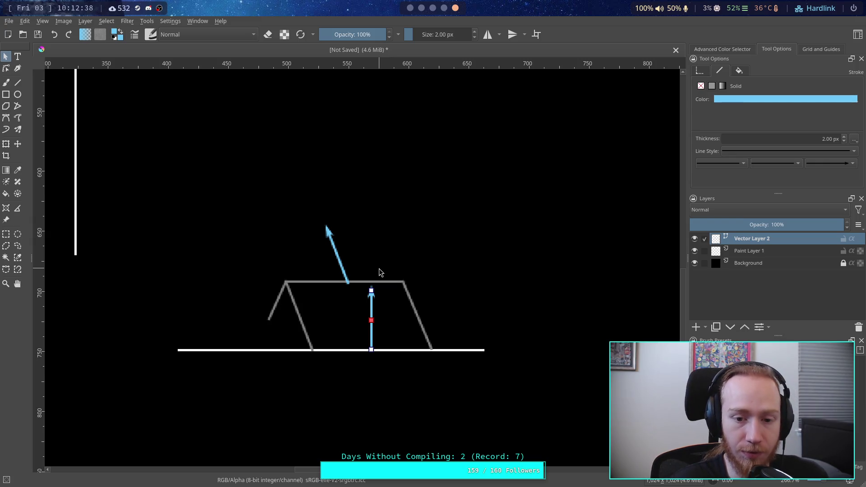
click(335, 251)
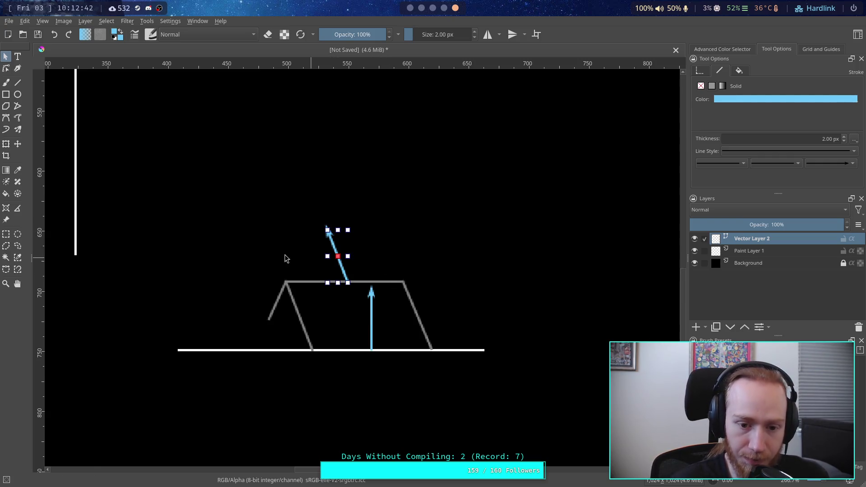
drag(251, 242, 313, 323)
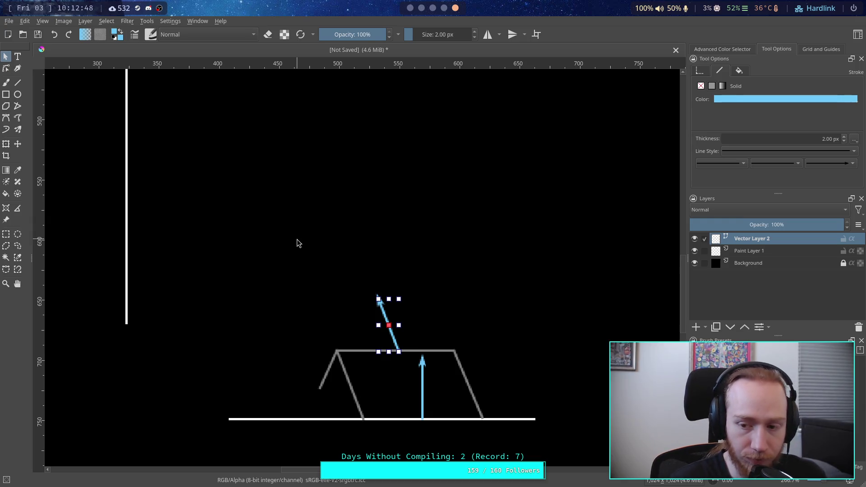
mouse_move(261, 284)
mouse_down()
mouse_move(336, 337)
mouse_move(537, 433)
mouse_up()
click(343, 291)
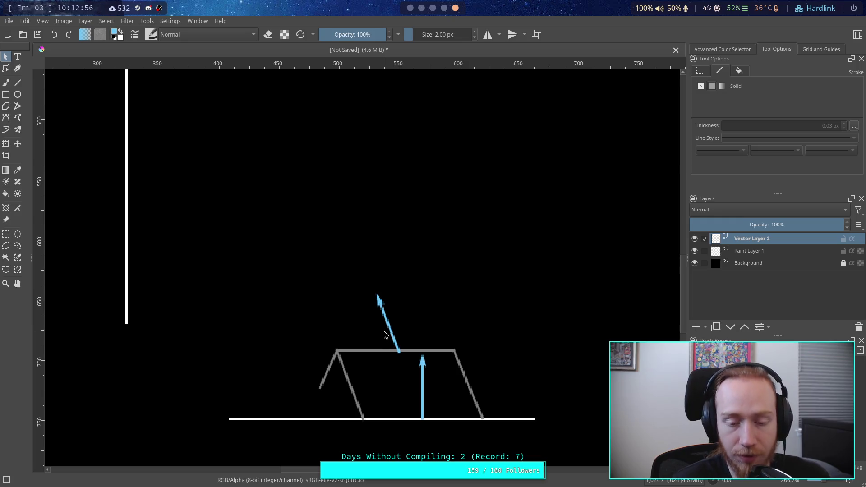
click(420, 383)
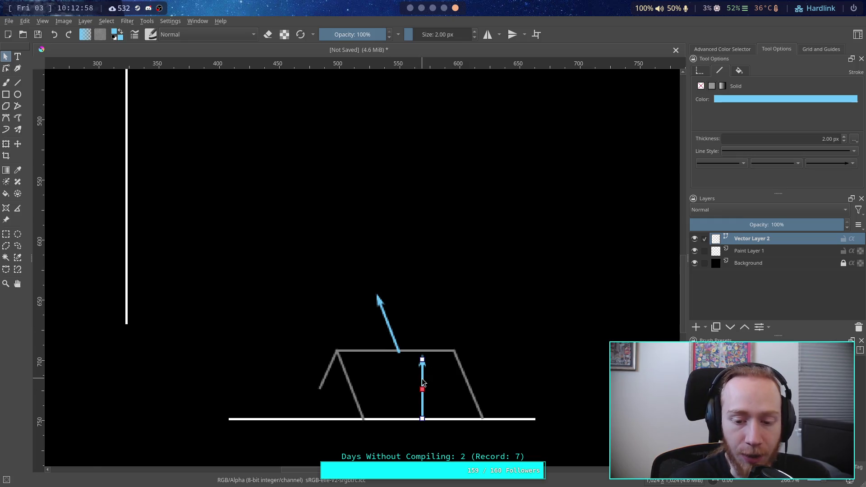
Move the vertical arrow from the base line up onto the roof beside the slanted arrow
mouse_move(422, 378)
mouse_down()
mouse_move(538, 379)
mouse_move(348, 375)
mouse_move(419, 378)
mouse_up()
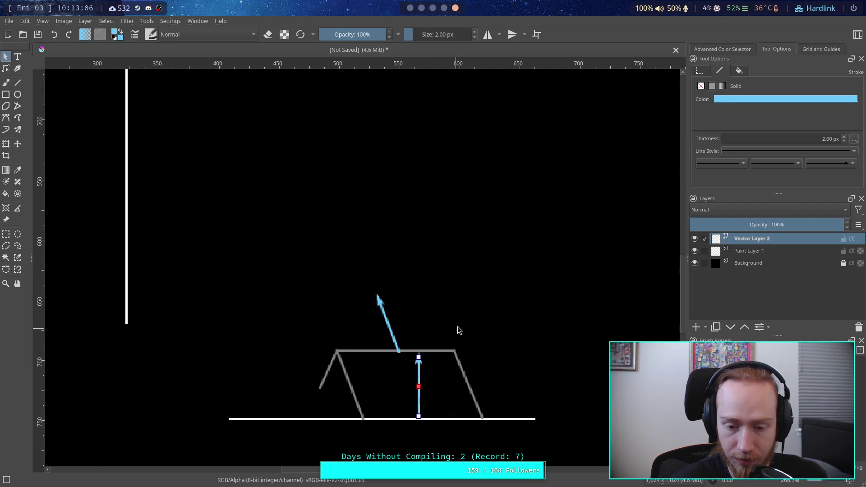
click(460, 323)
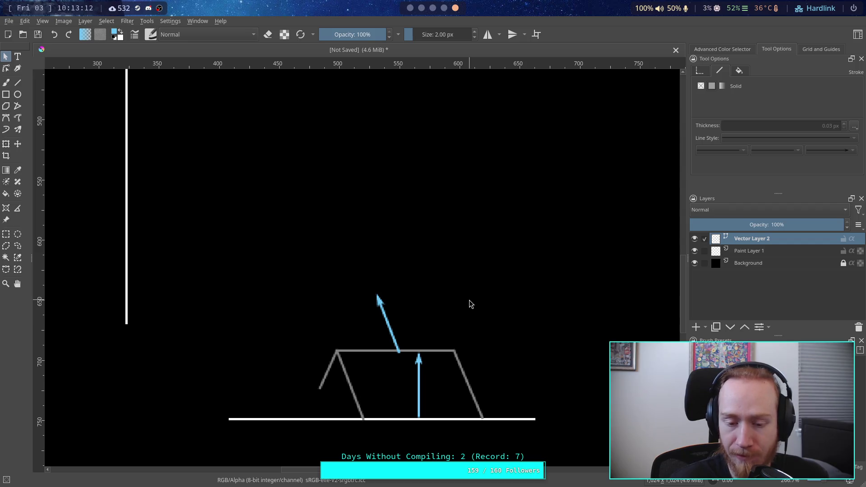
click(418, 378)
mouse_move(418, 378)
mouse_down()
mouse_move(362, 379)
mouse_move(421, 380)
mouse_move(419, 333)
mouse_move(403, 312)
mouse_move(353, 312)
mouse_move(413, 316)
mouse_move(349, 315)
mouse_move(418, 320)
mouse_up()
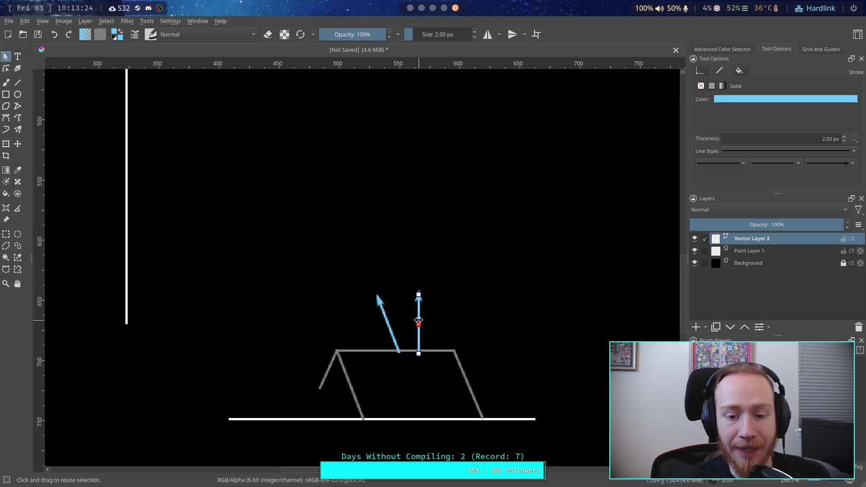
drag(420, 313, 422, 311)
click(495, 300)
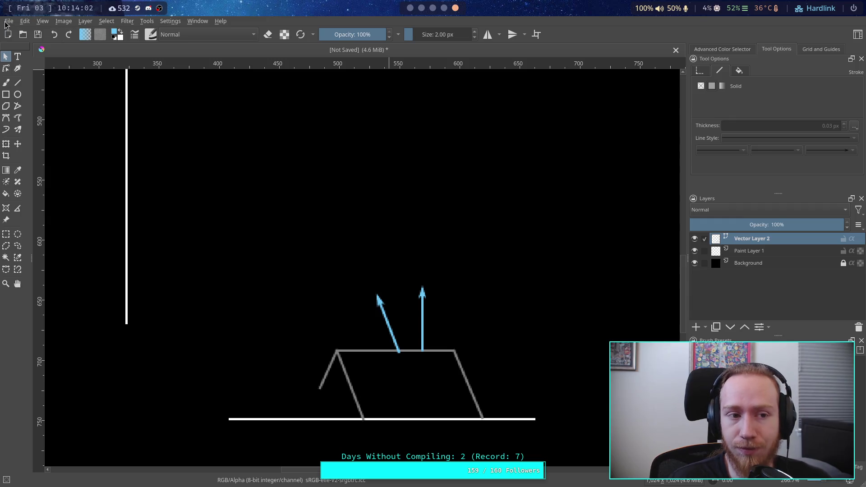
Quit Krita from the File menu and decline to save the drawing
click(25, 21)
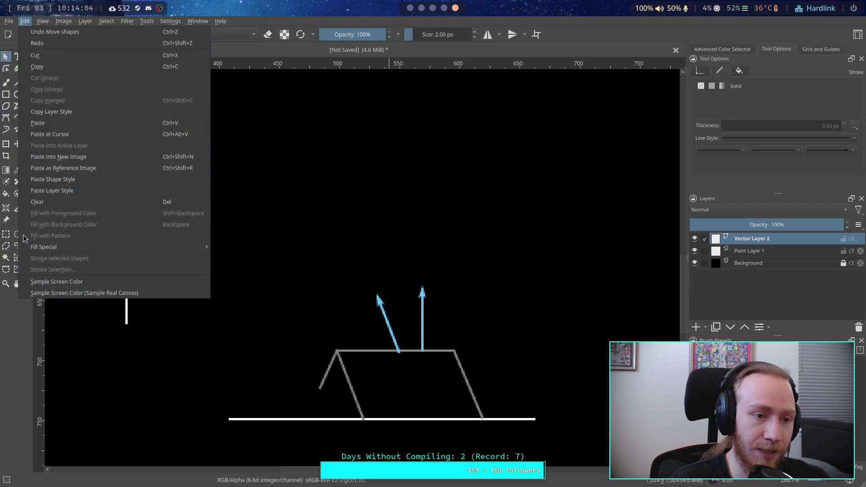
key(Left)
click(33, 254)
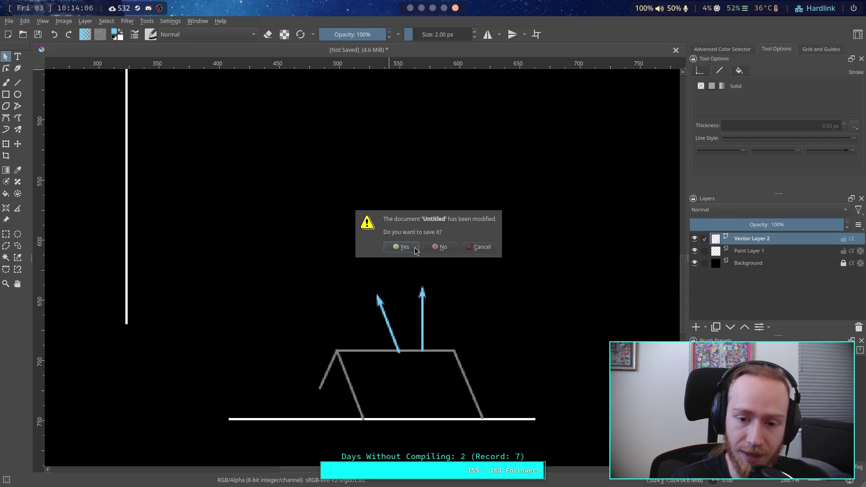
click(452, 250)
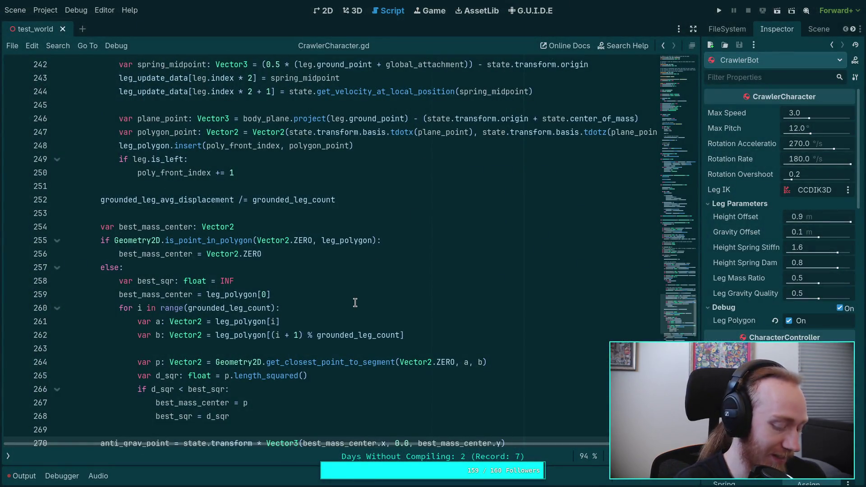
Scroll CrawlerCharacter.gd to the best_mass_center loop and anti_grav_point lines (around 248–276)
scroll(352, 333, down, 4)
click(291, 264)
scroll(337, 275, down, 4)
scroll(337, 275, down, 4)
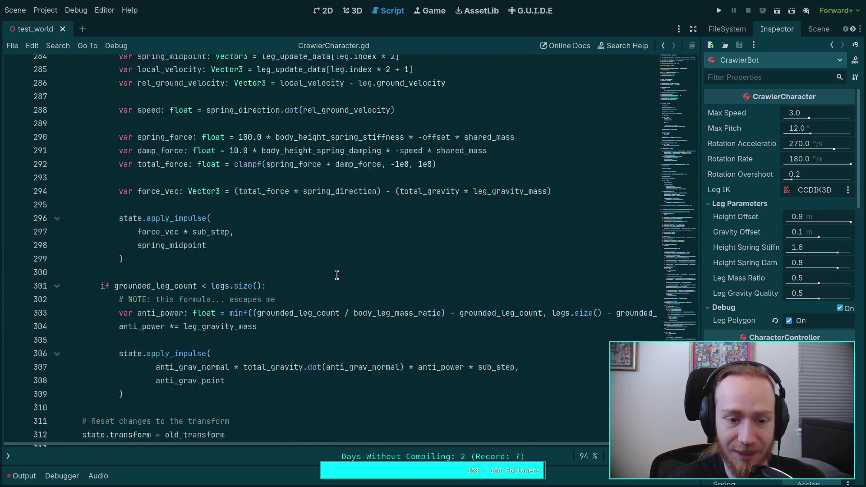
scroll(337, 276, up, 7)
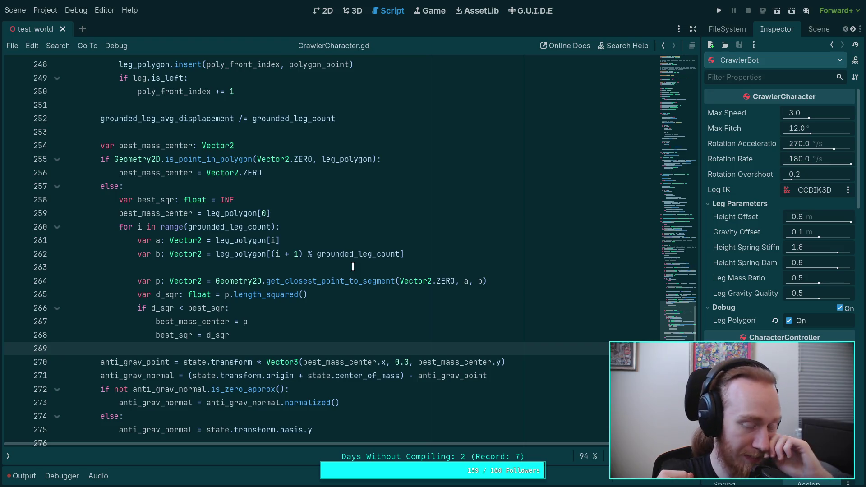
click(353, 266)
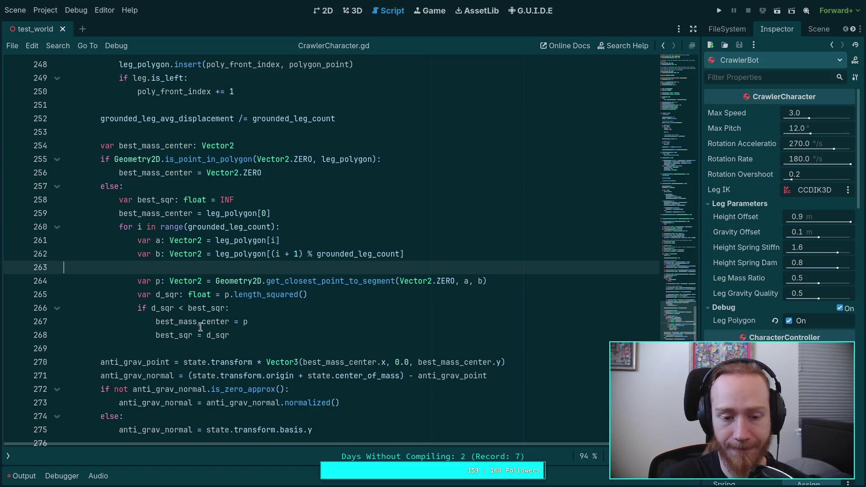
Highlight best_mass_center, inspect line 270, and select the anti_grav_normal lines 271–275
double_click(179, 322)
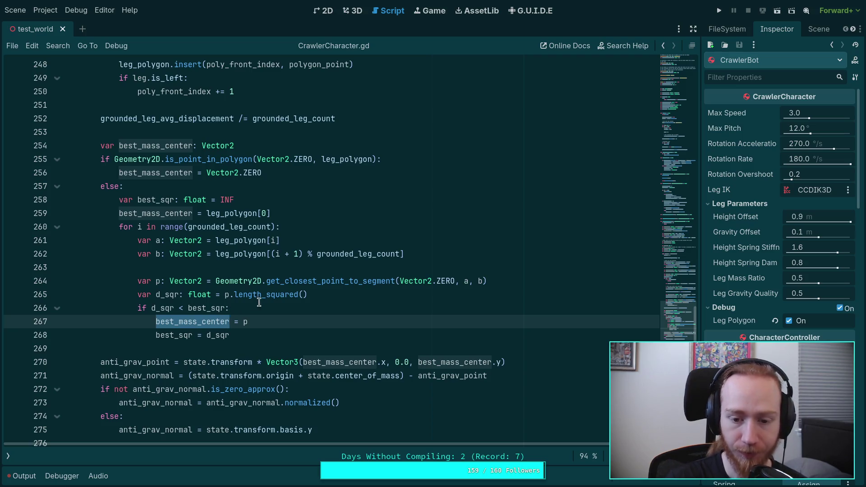
drag(391, 362, 409, 361)
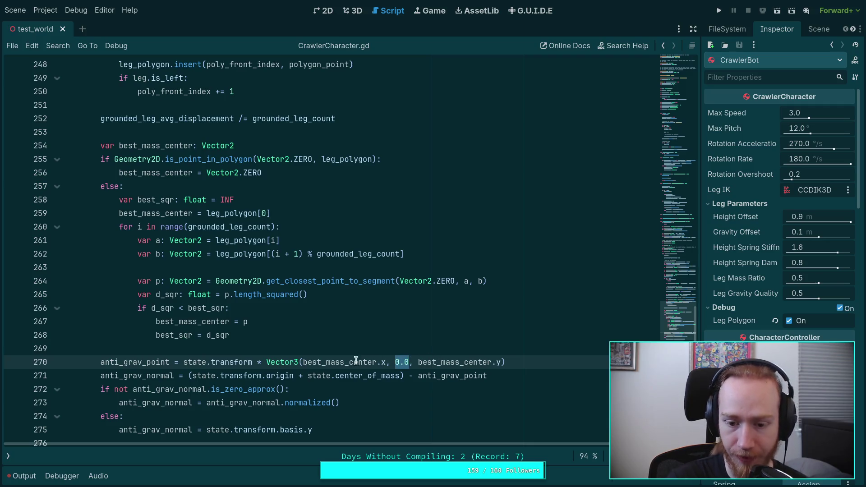
click(184, 362)
drag(184, 361, 506, 362)
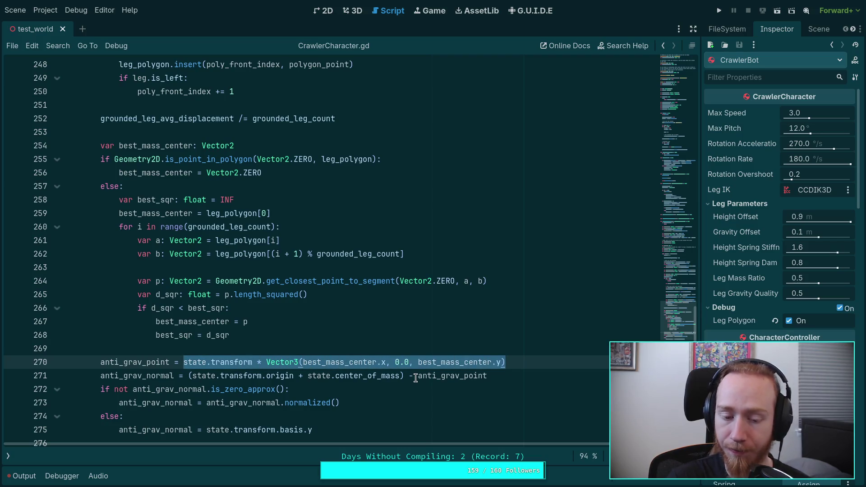
scroll(418, 379, down, 1)
mouse_move(101, 335)
mouse_down()
mouse_move(273, 378)
mouse_move(386, 384)
mouse_up()
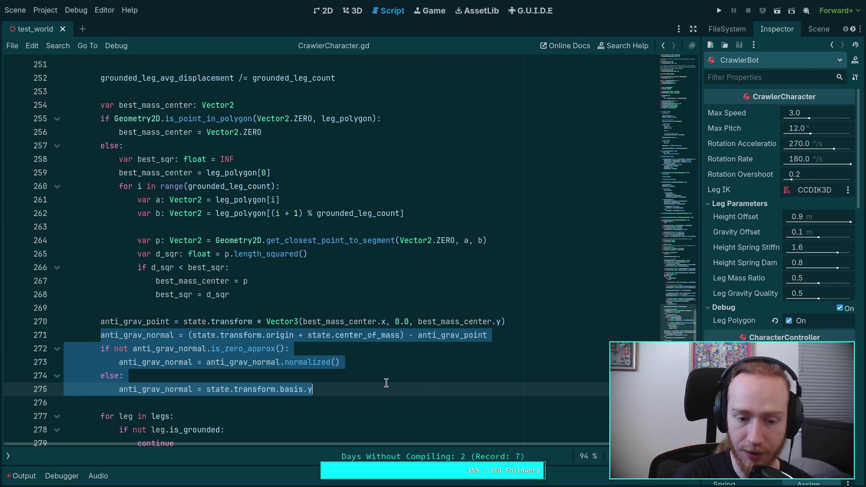
Delete the anti_grav_normal calculation block and its var declaration at line 204
key(BackSpace)
key(BackSpace)
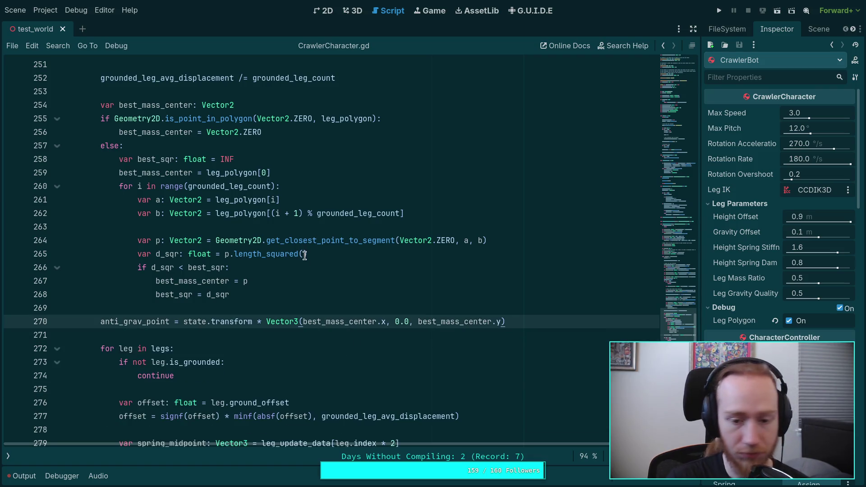
scroll(306, 258, up, 6)
scroll(305, 258, up, 20)
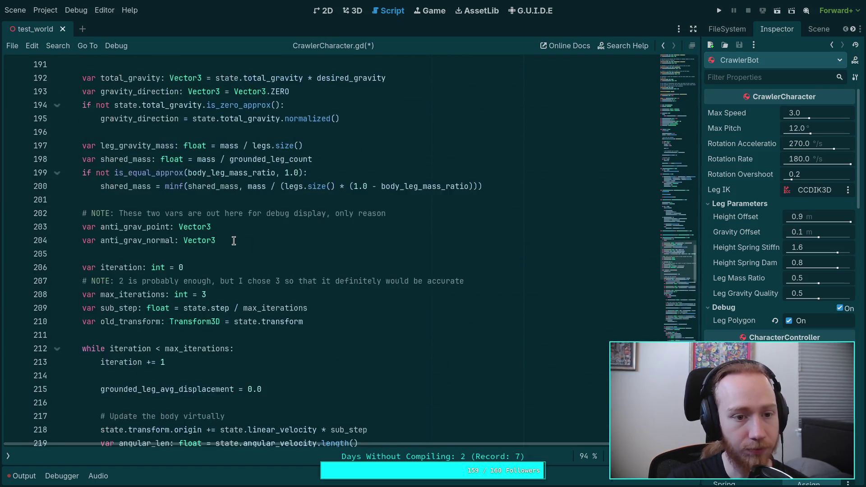
scroll(233, 241, down, 15)
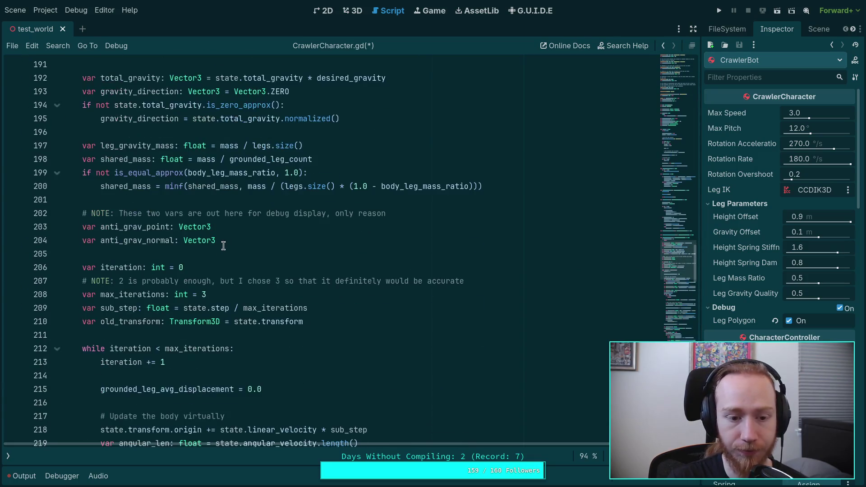
click(276, 239)
drag(280, 234, 273, 224)
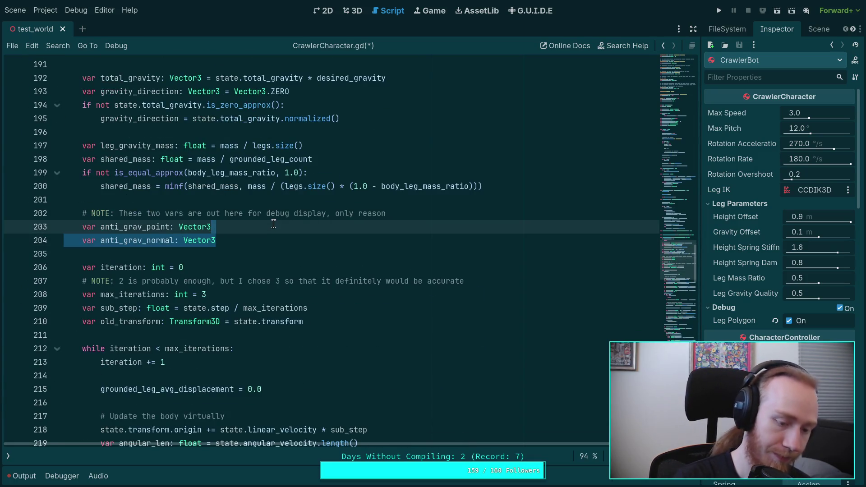
key(BackSpace)
Reword the line 202 comment to 'This var is out here for debug display'
drag(128, 213, 163, 212)
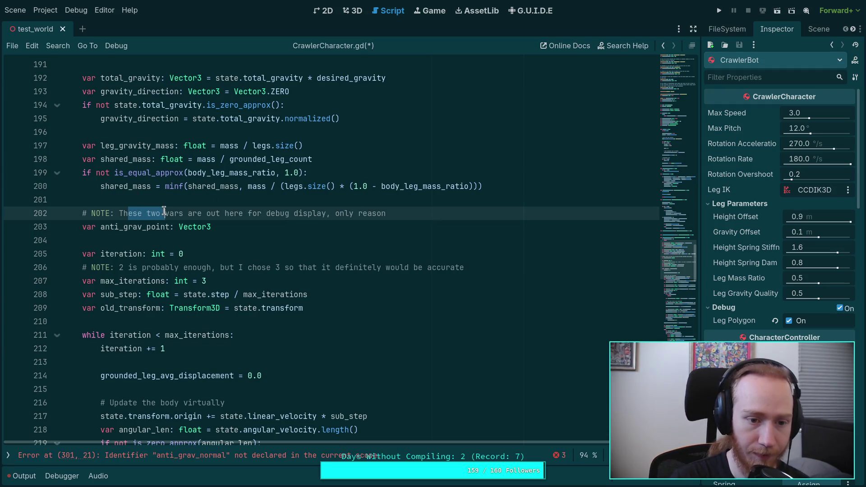
text(is)
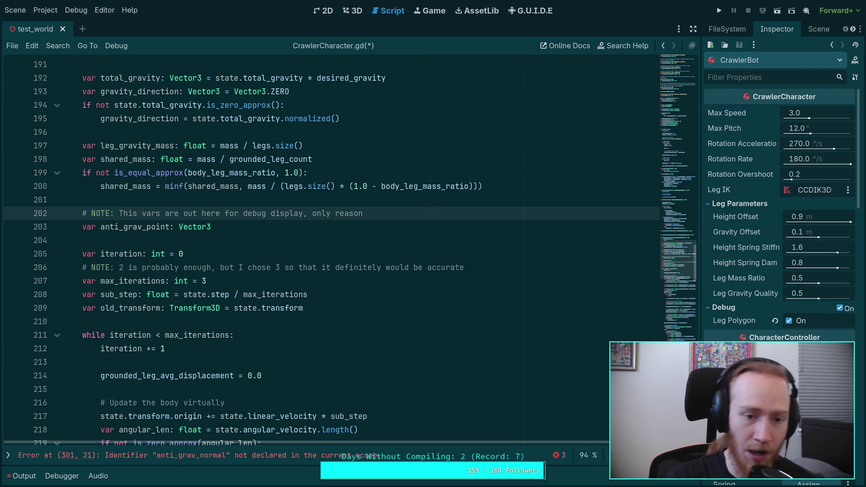
click(156, 213)
key(BackSpace)
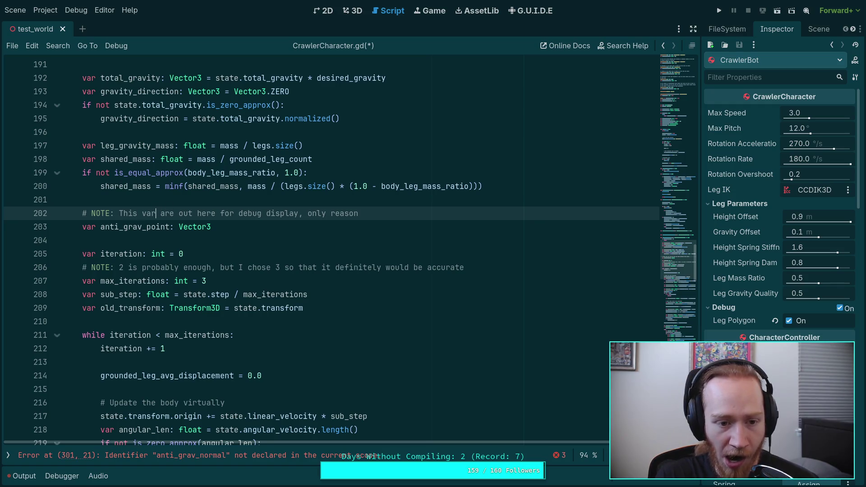
double_click(167, 213)
text(is)
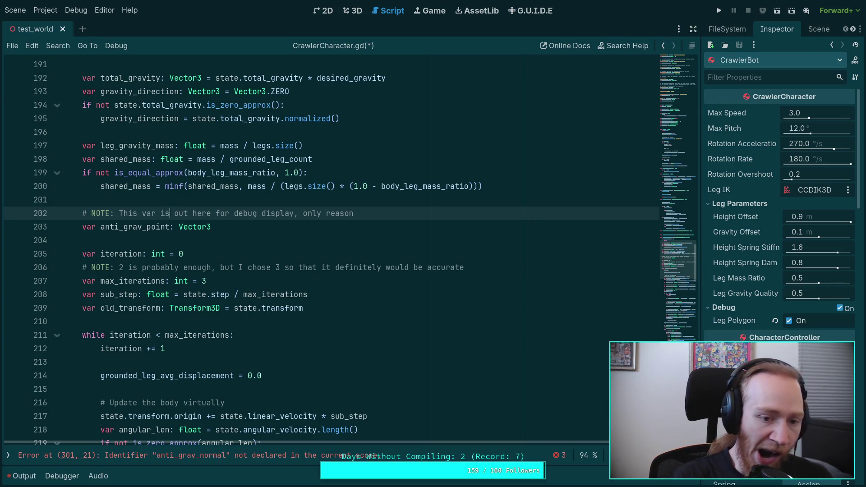
click(246, 240)
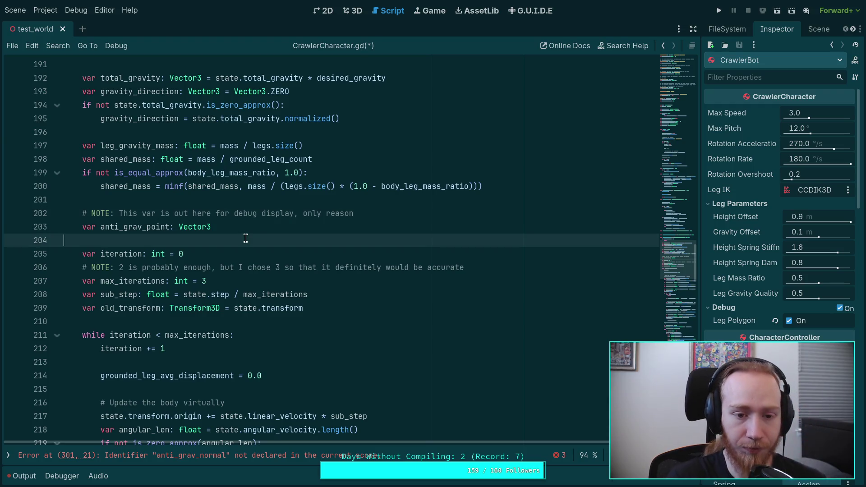
scroll(270, 253, down, 20)
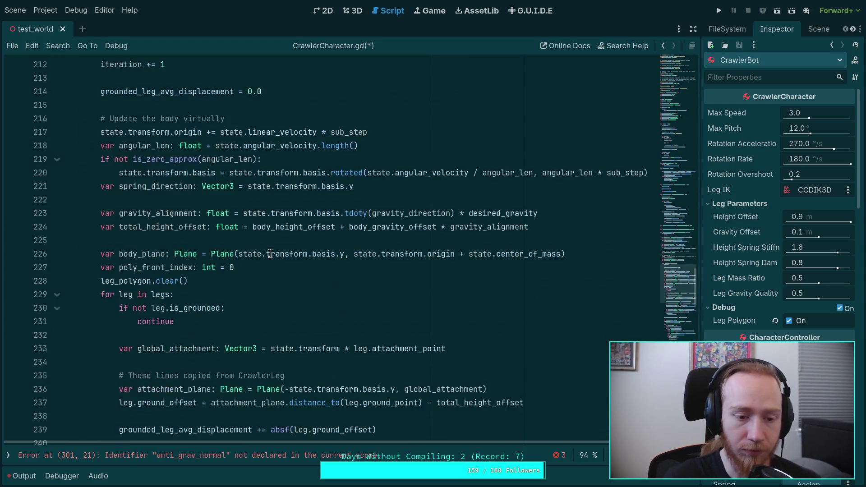
Delete the body_leg_gravity_quality export and doc comment at lines 48–52, then save
scroll(270, 253, down, 3)
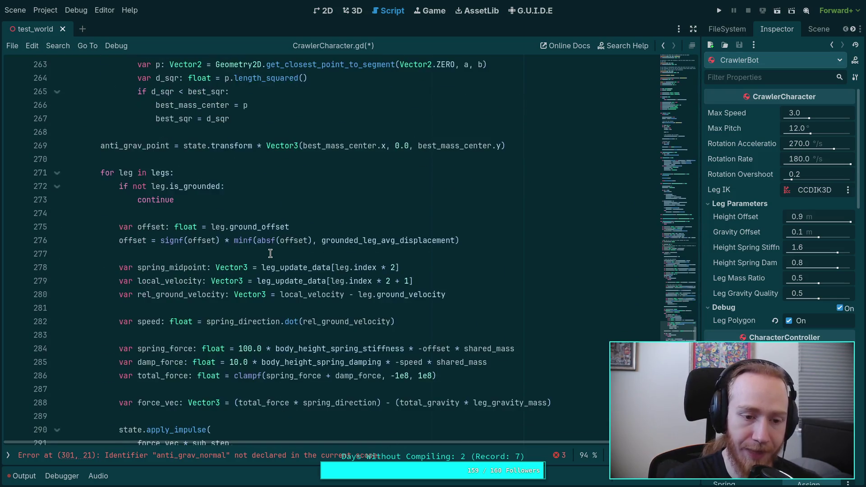
scroll(270, 253, up, 5)
scroll(270, 253, down, 1)
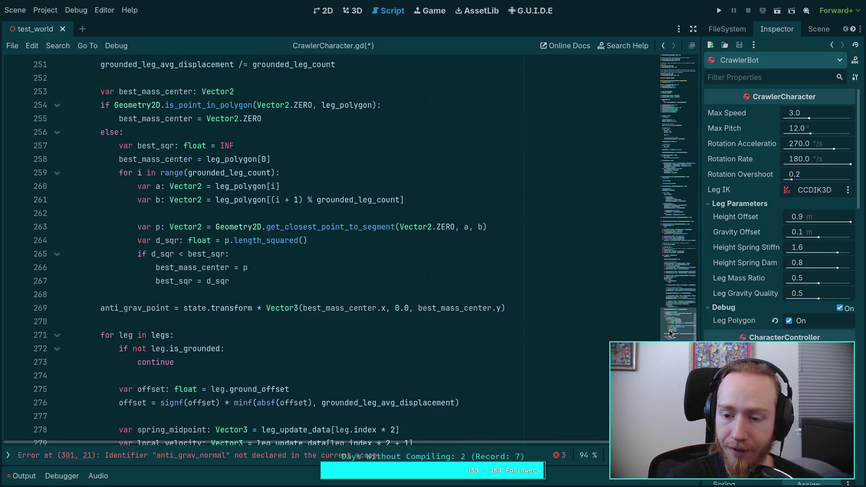
click(671, 229)
drag(671, 229, 685, 76)
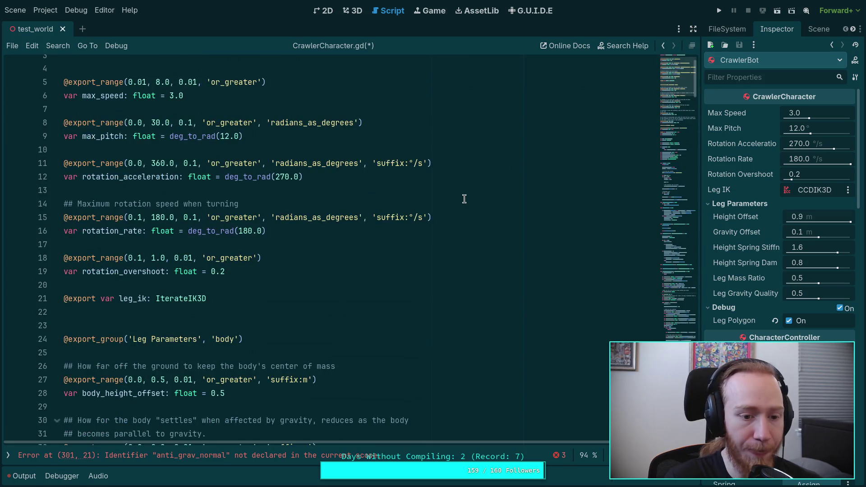
scroll(454, 204, down, 6)
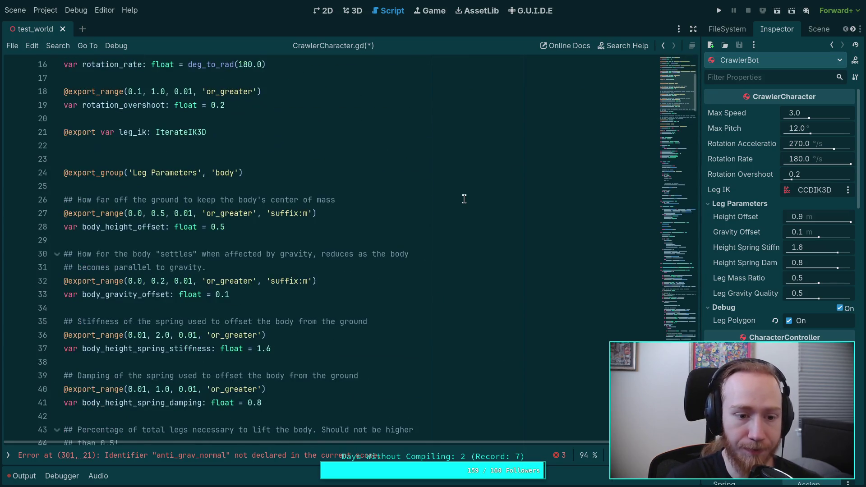
scroll(440, 212, down, 2)
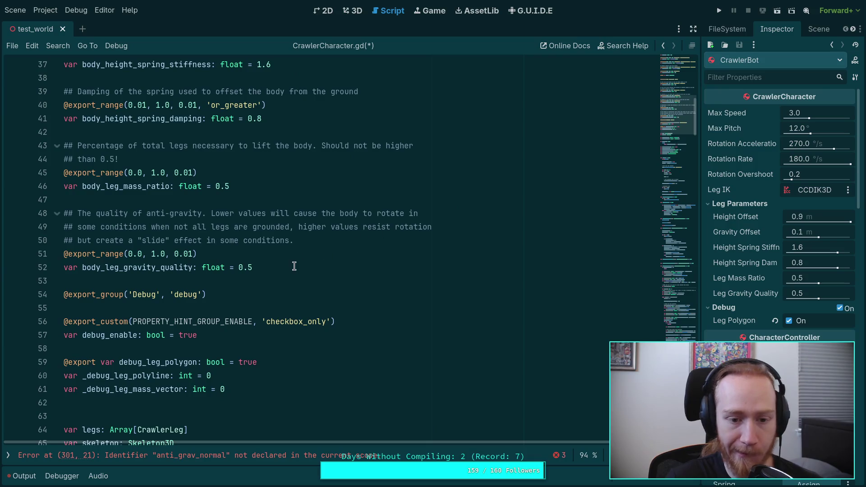
drag(294, 266, 232, 199)
key(BackSpace)
key(BackSpace)
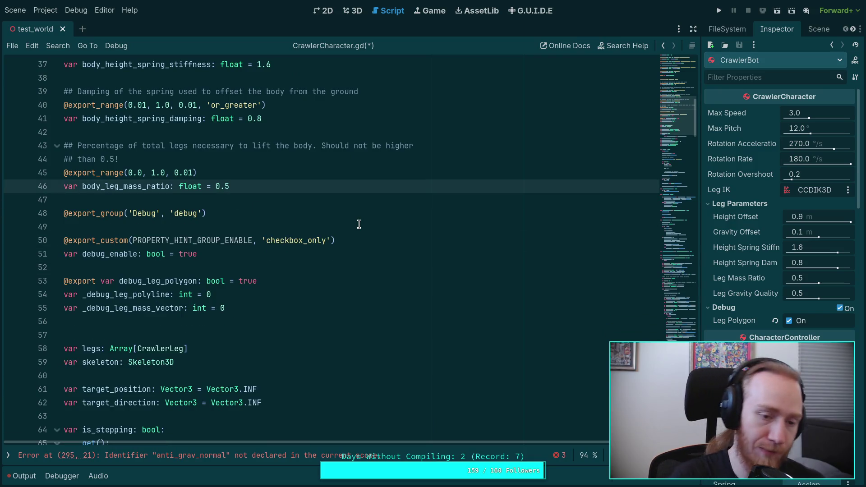
key(Return)
key(ctrl+s)
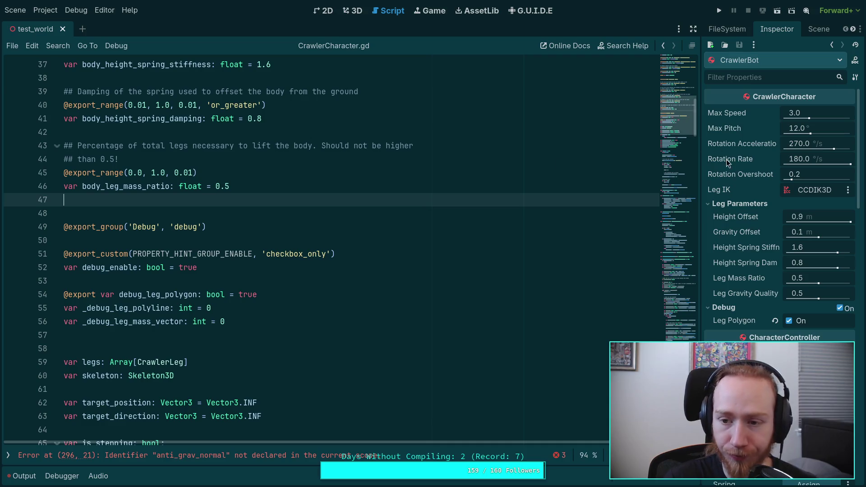
Jump to the anti_grav_normal error at line 296 and review the surrounding impulse lines
click(677, 235)
scroll(506, 287, up, 4)
click(271, 293)
click(255, 306)
scroll(283, 289, up, 2)
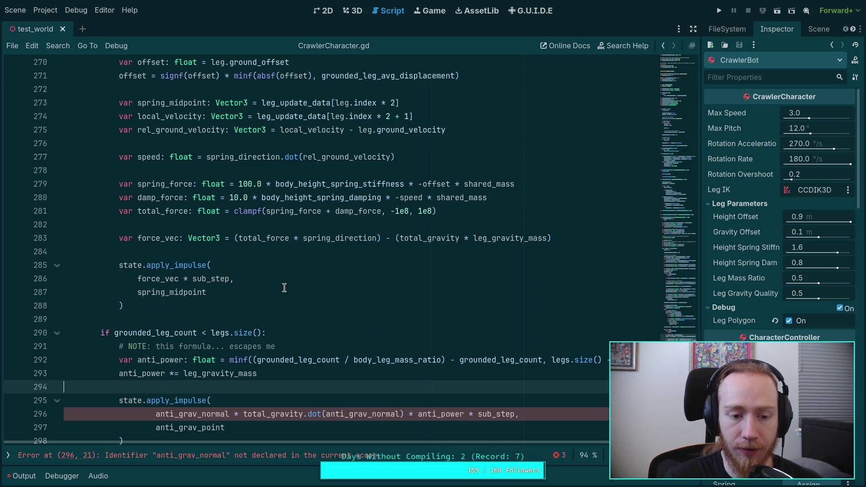
click(272, 318)
scroll(274, 315, up, 6)
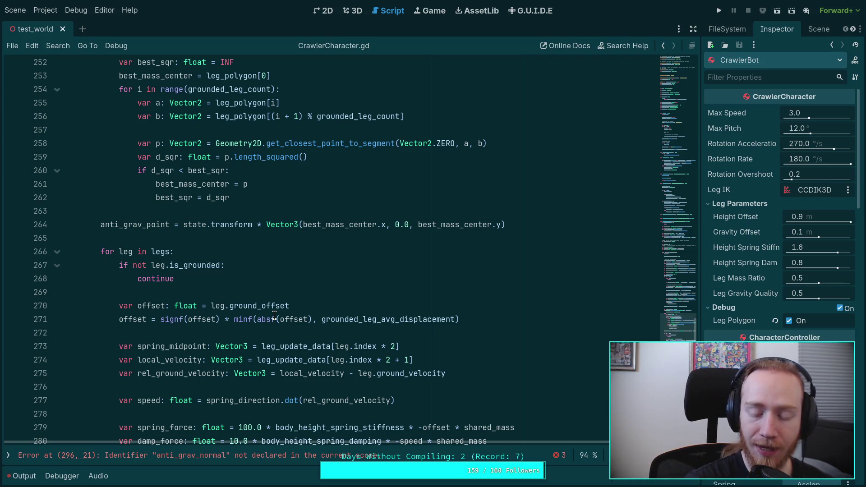
key(ctrl+z)
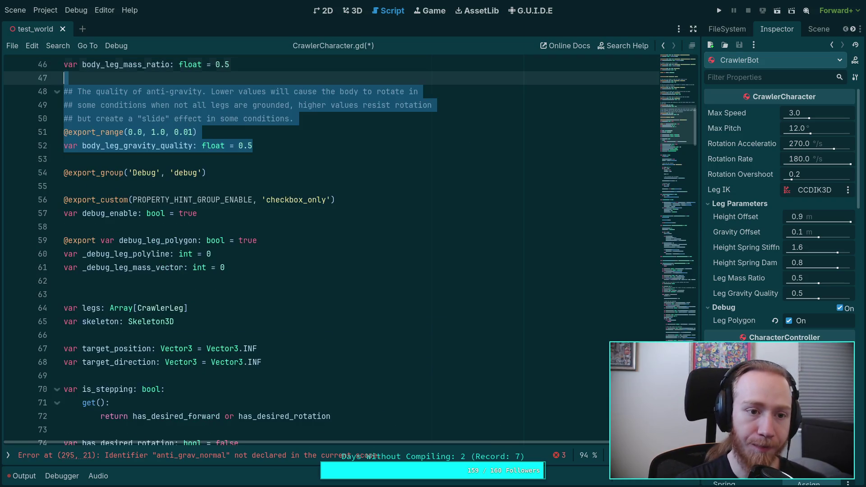
click(248, 280)
click(169, 159)
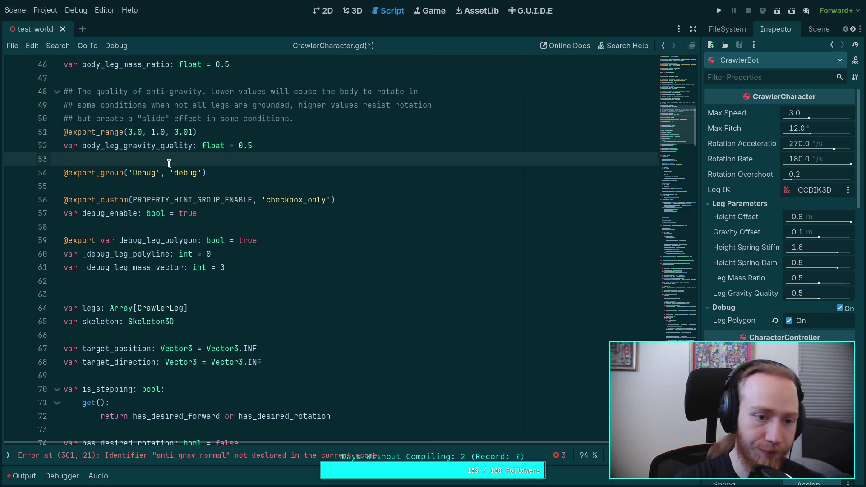
key(Return)
key(ctrl+s)
scroll(655, 157, down, 10)
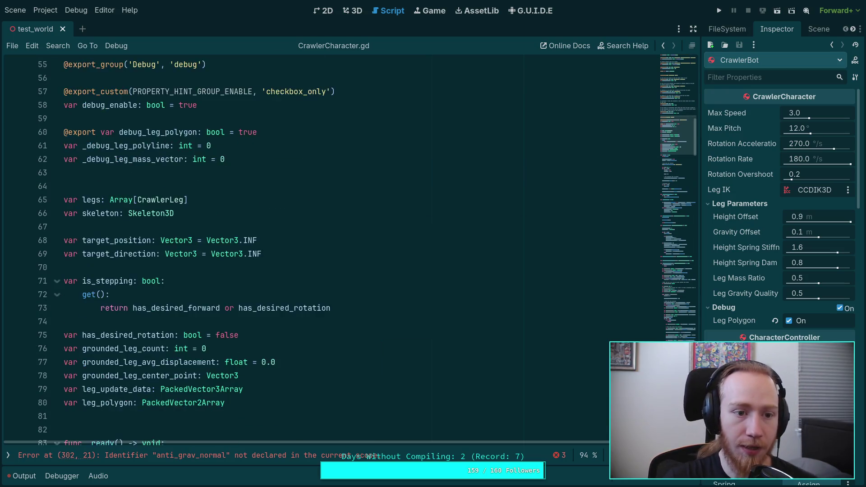
scroll(472, 348, down, 20)
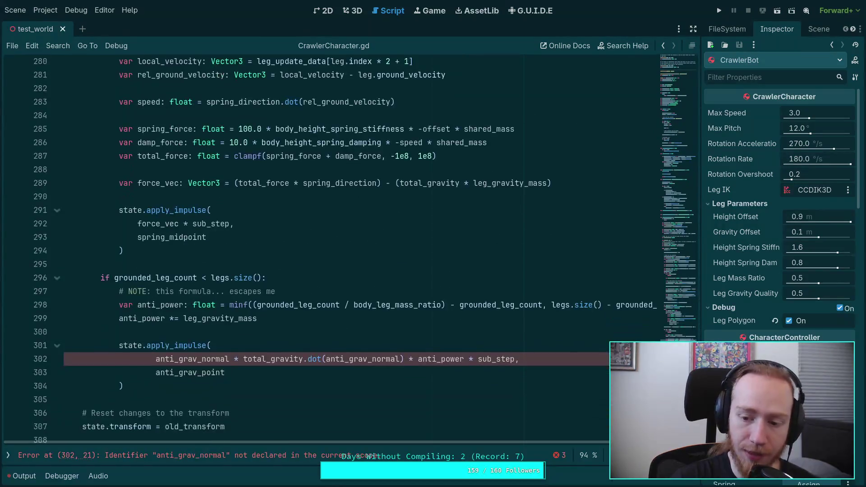
scroll(316, 300, up, 8)
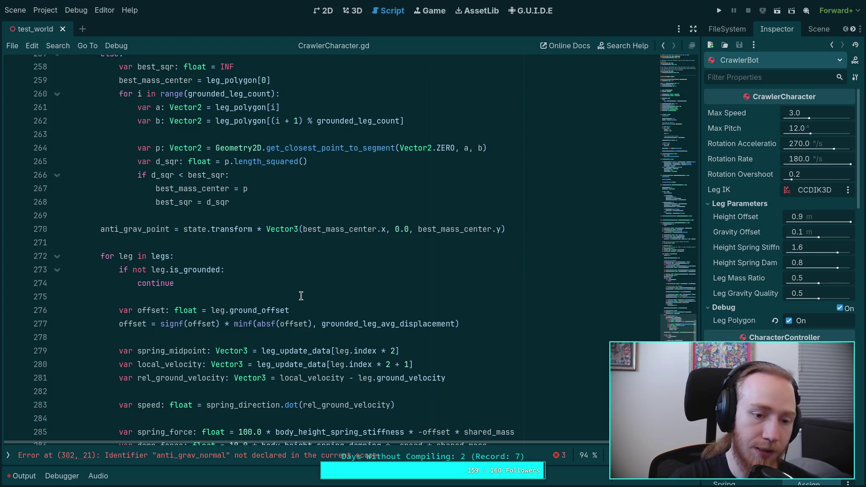
scroll(301, 295, up, 2)
click(211, 295)
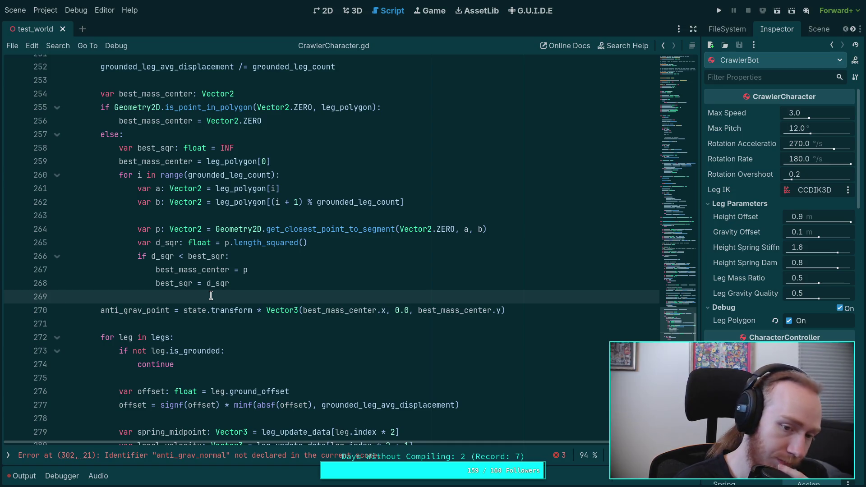
scroll(211, 296, up, 2)
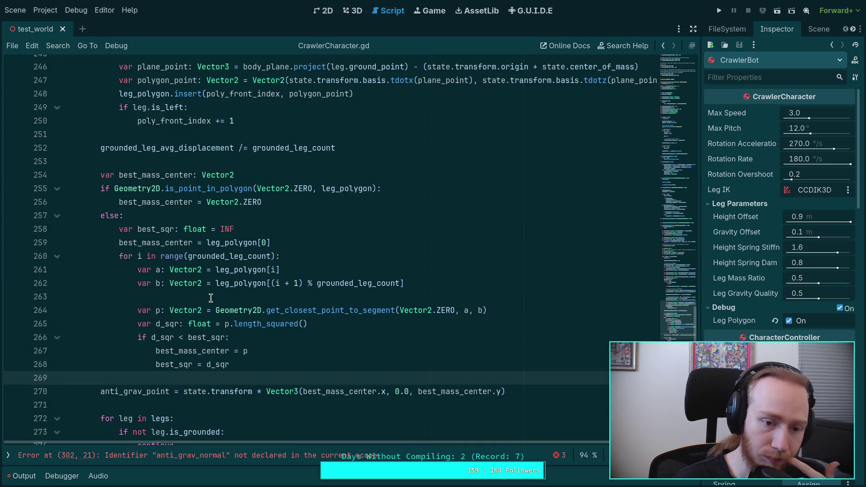
scroll(211, 298, up, 3)
click(165, 282)
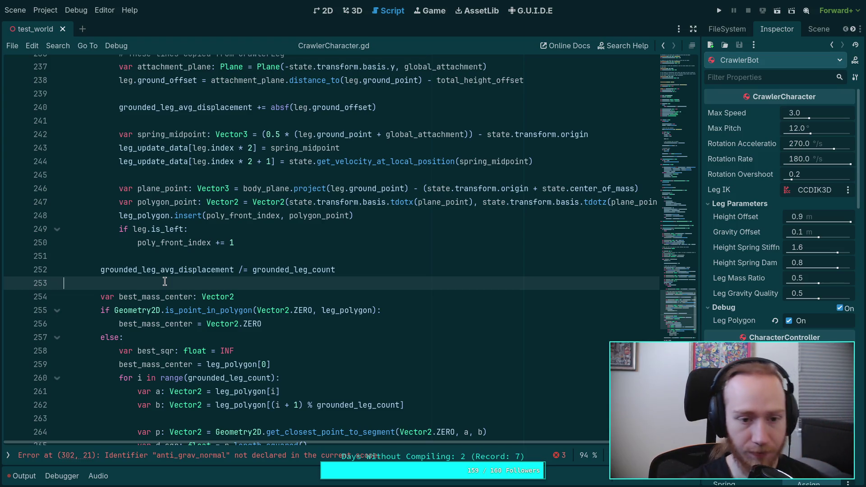
scroll(164, 281, up, 10)
scroll(209, 264, up, 8)
scroll(158, 221, down, 2)
scroll(141, 221, up, 9)
scroll(141, 220, up, 3)
double_click(187, 284)
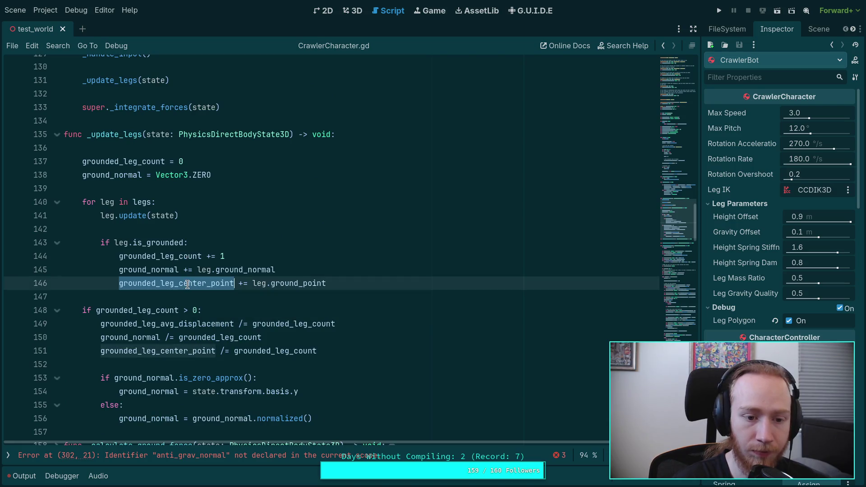
scroll(323, 334, down, 3)
scroll(323, 333, down, 20)
scroll(323, 334, down, 2)
scroll(323, 333, down, 1)
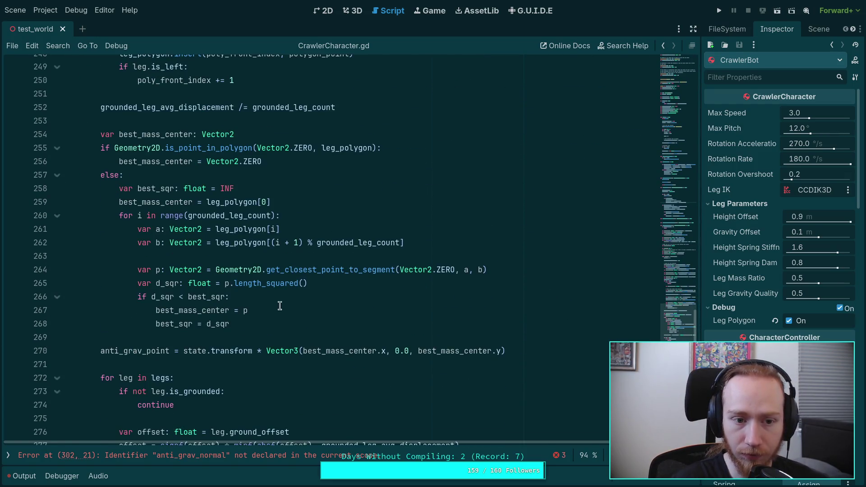
mouse_move(221, 294)
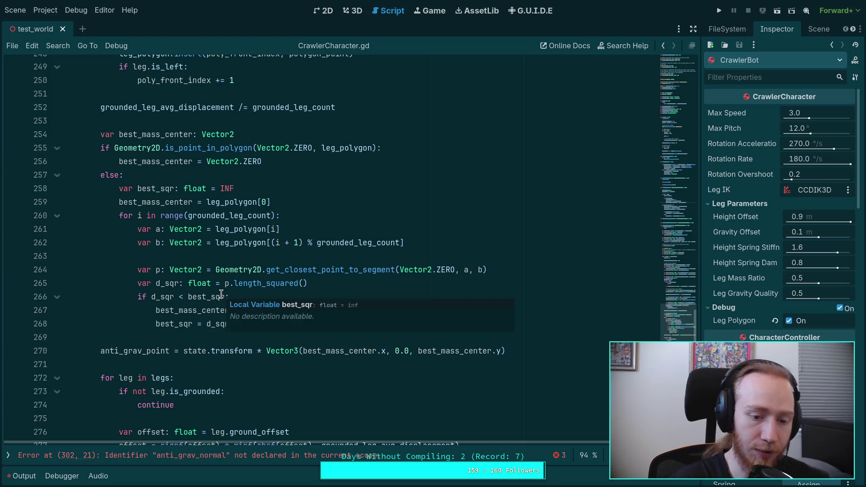
scroll(185, 365, down, 2)
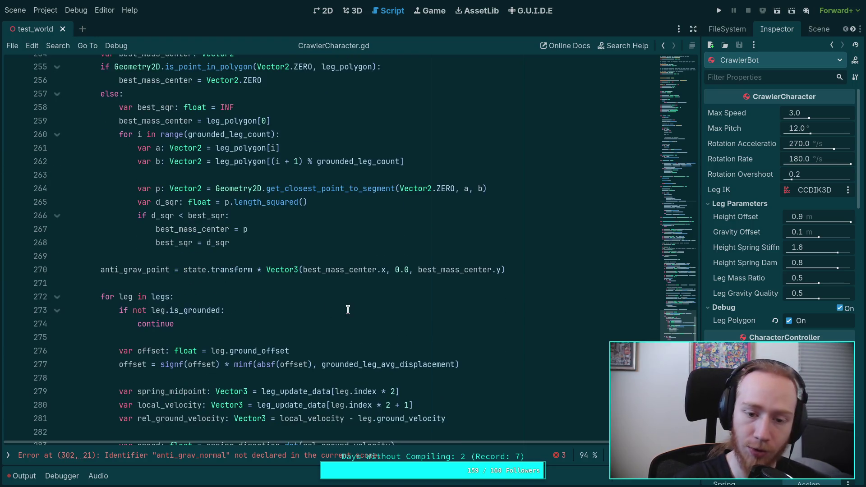
click(528, 271)
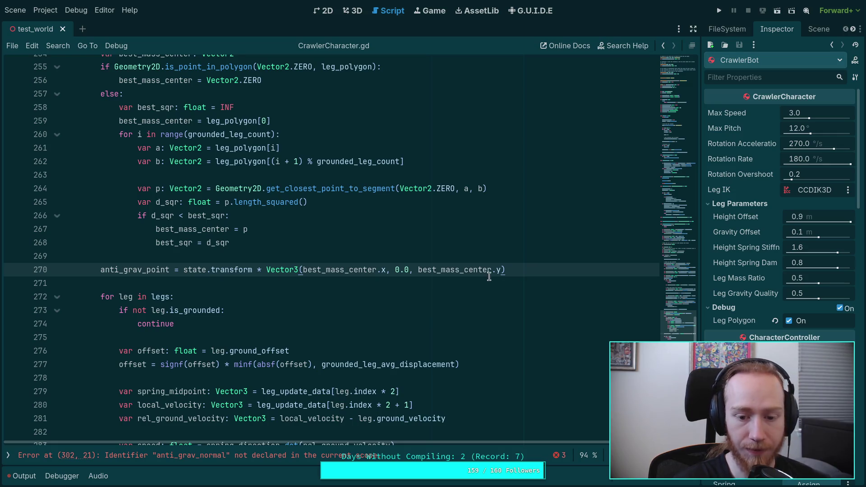
double_click(402, 270)
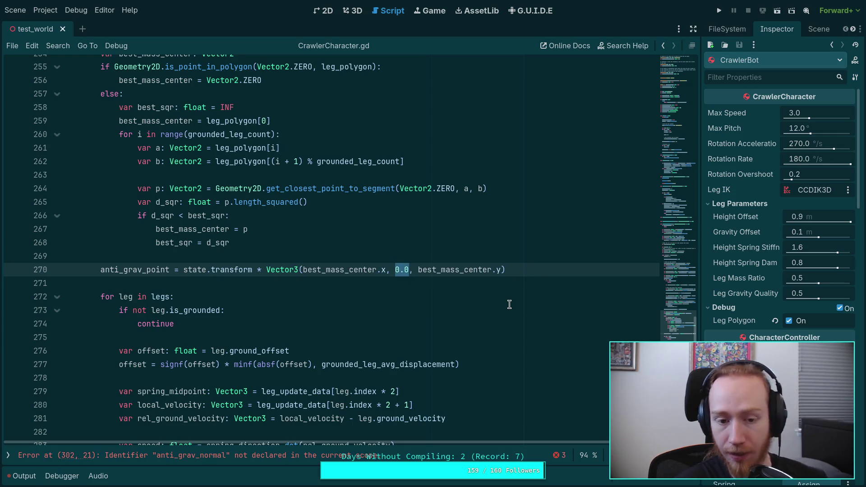
click(184, 269)
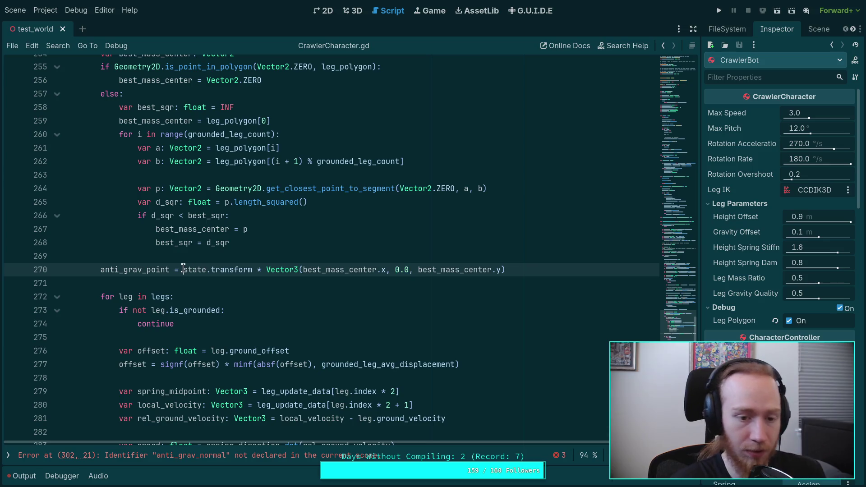
Wrap line 270's transform expression in parentheses and append + state.center_of_mass
text())
key(BackSpace)
text(()
click(533, 270)
text())
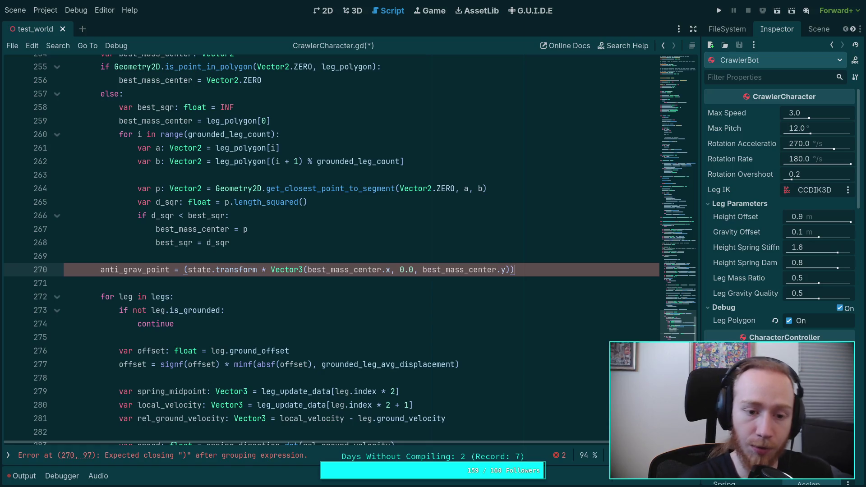
text( /)
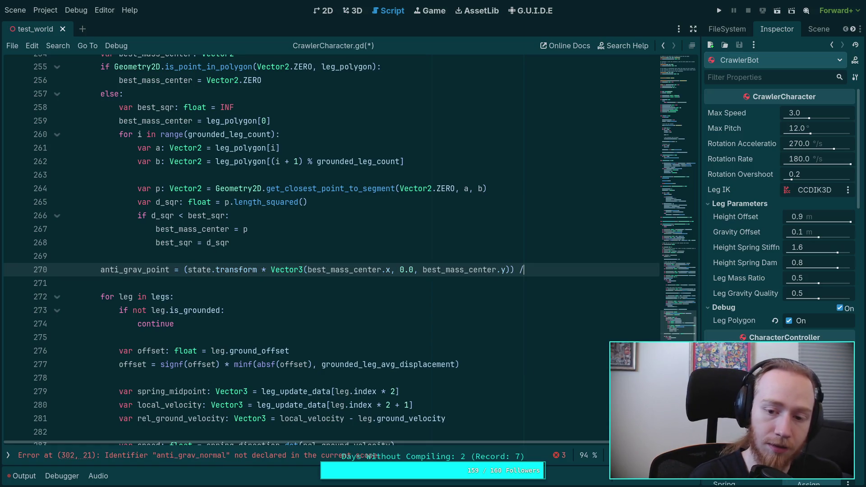
key(BackSpace)
text(?)
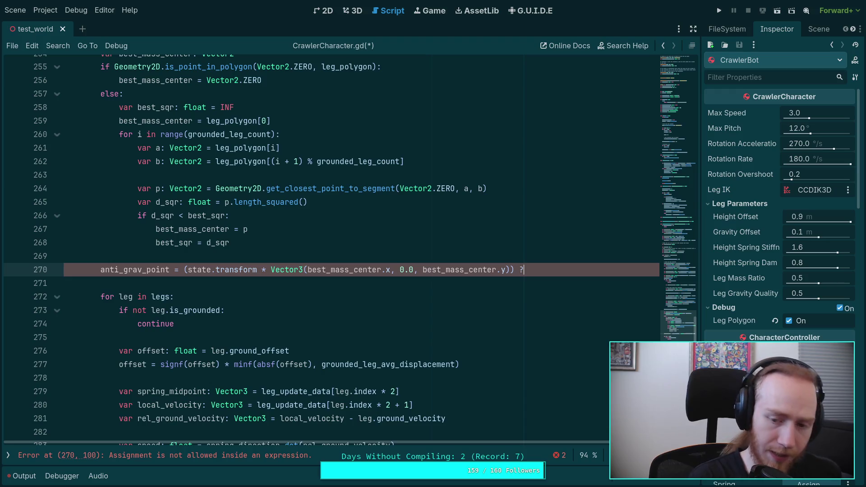
scroll(350, 258, up, 1)
key(BackSpace)
text(+)
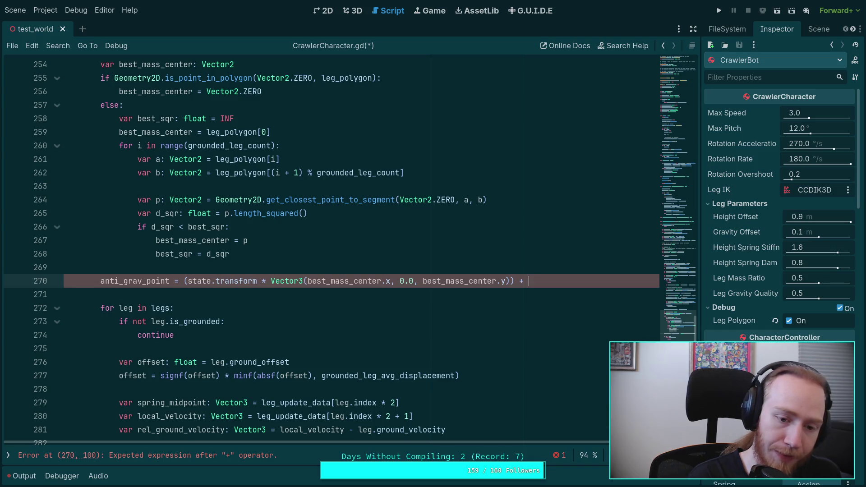
text((st)
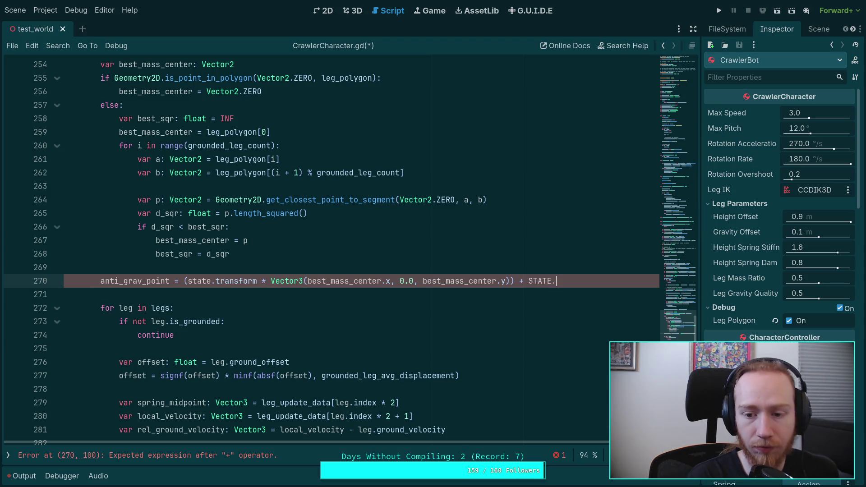
key(BackSpace)
key(BackSpace)
key(BackSpace)
text(state.cen)
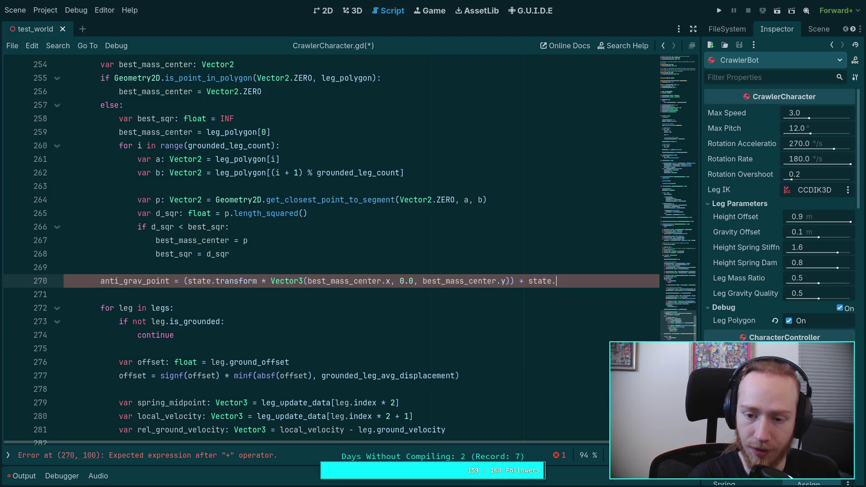
key(Return)
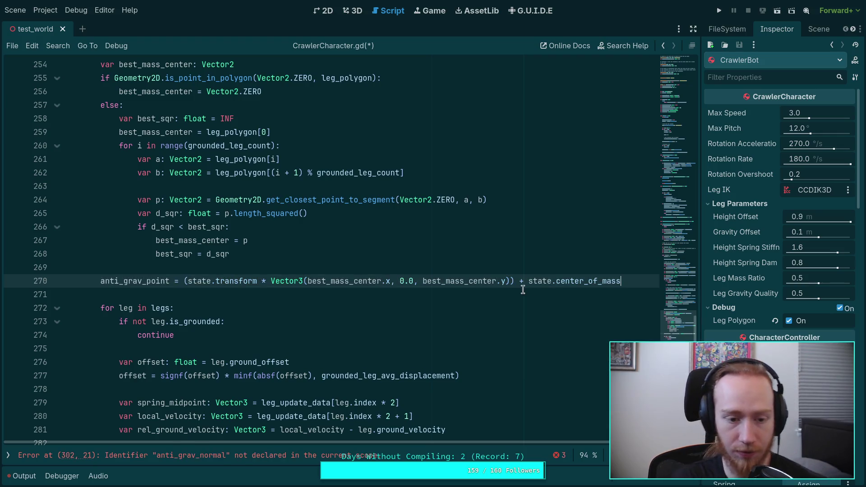
Insert an empty line below line 271 and put the caret on it
click(524, 290)
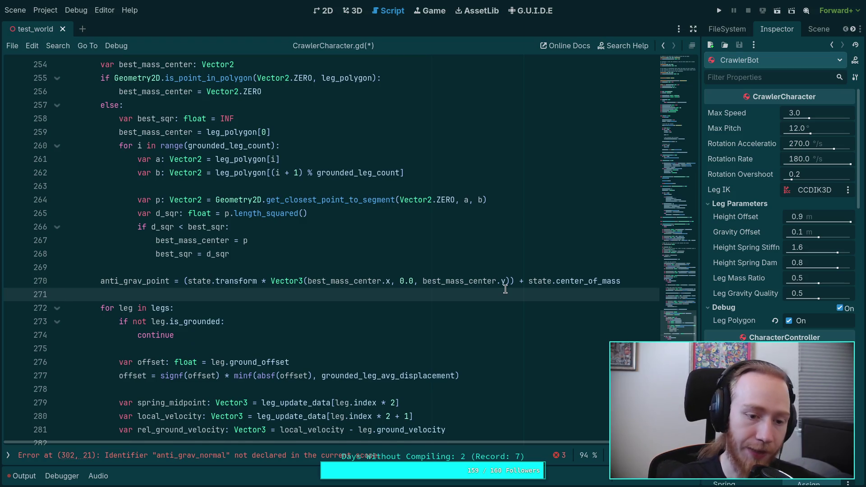
key(Return)
key(Return)
key(BackSpace)
key(Up)
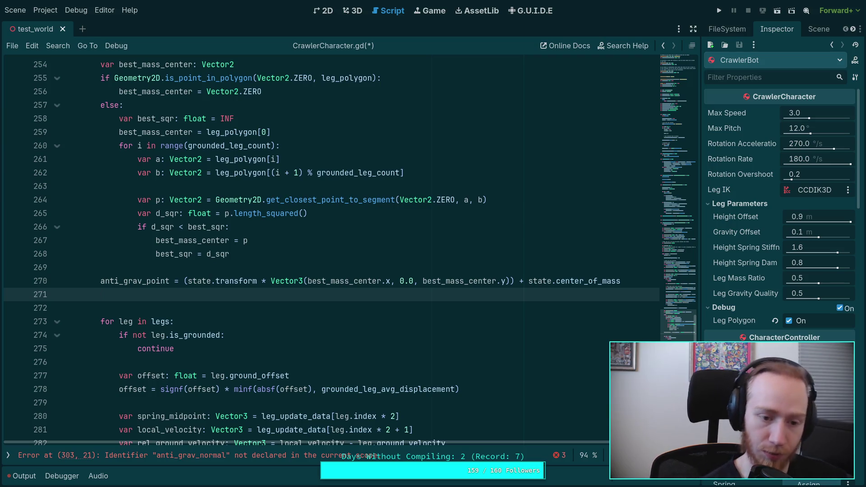
Start line 271 with anti_grav_point and grounded_leg_center_point using autocomplete
text(anti_)
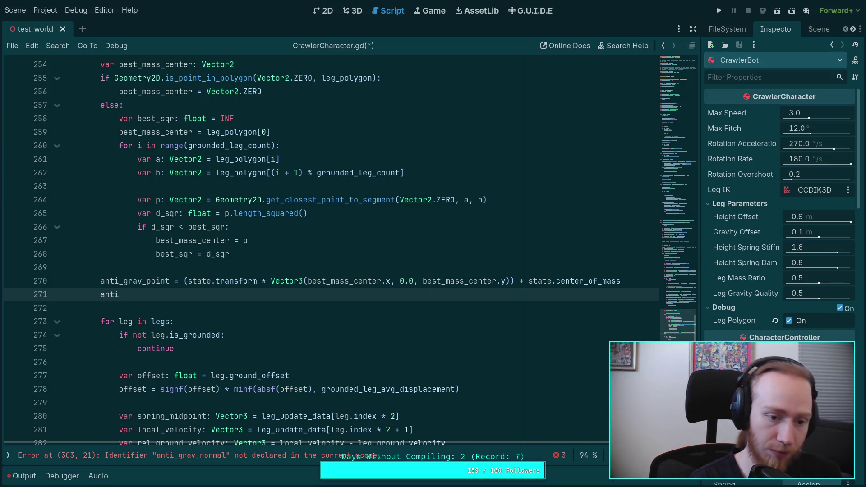
key(Return)
text(= le)
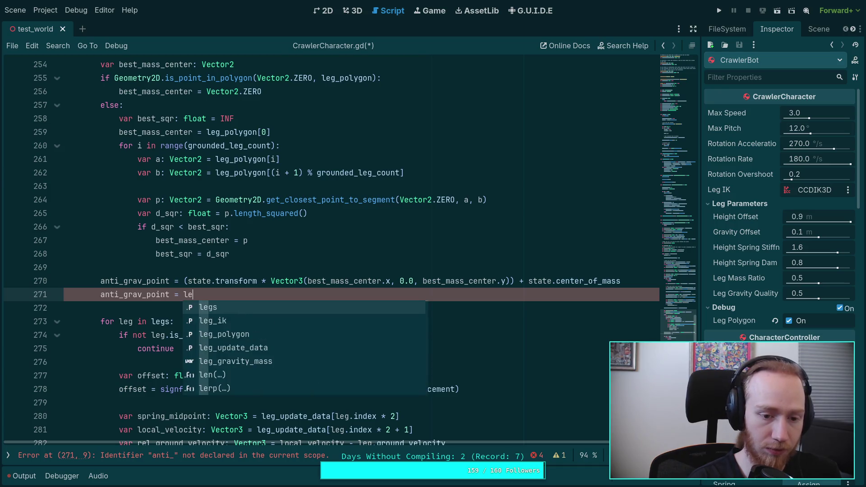
key(BackSpace)
key(BackSpace)
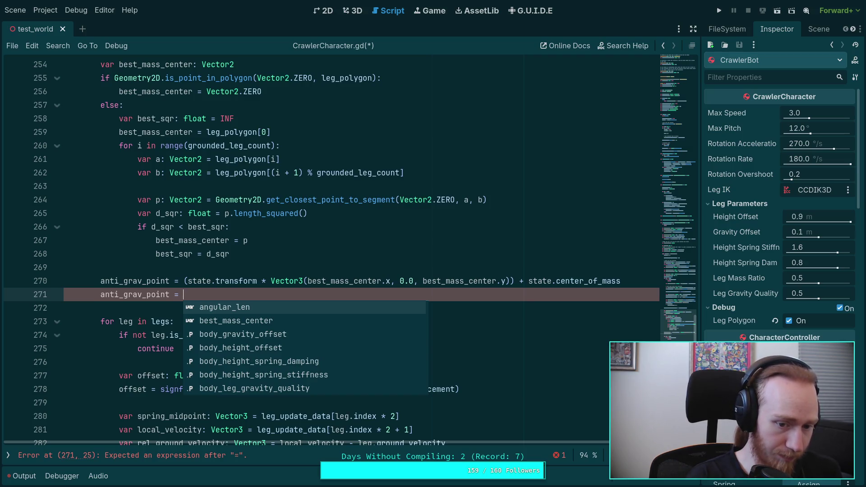
text(grou)
key(Down)
key(Return)
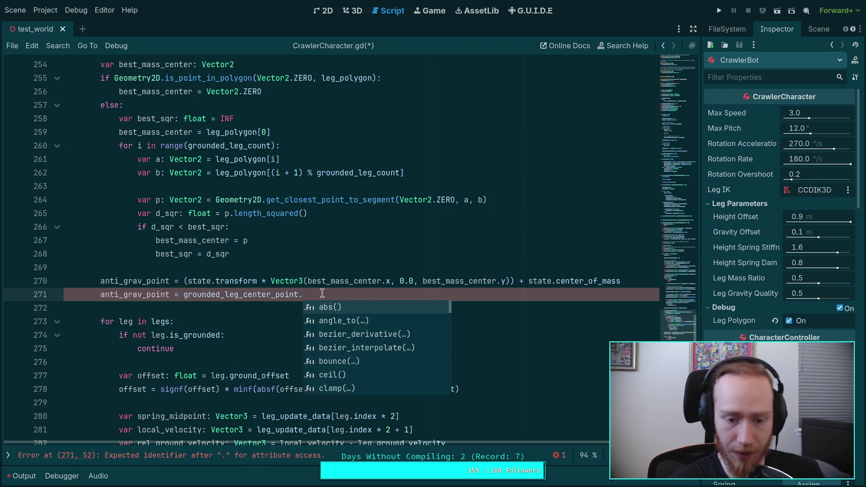
key(Left)
key(ctrl+shift+Left)
Append .project(body_plane) to grounded_leg_center_point on line 271
scroll(349, 260, up, 15)
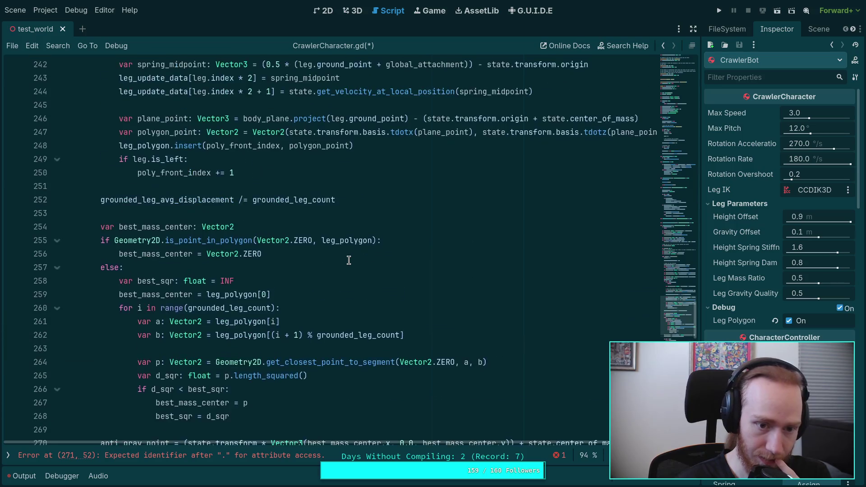
scroll(324, 253, up, 5)
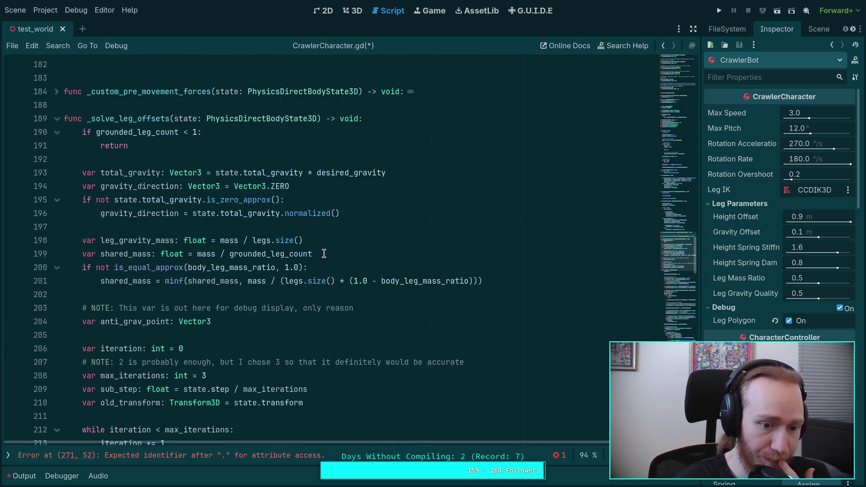
scroll(324, 254, down, 6)
scroll(324, 253, down, 16)
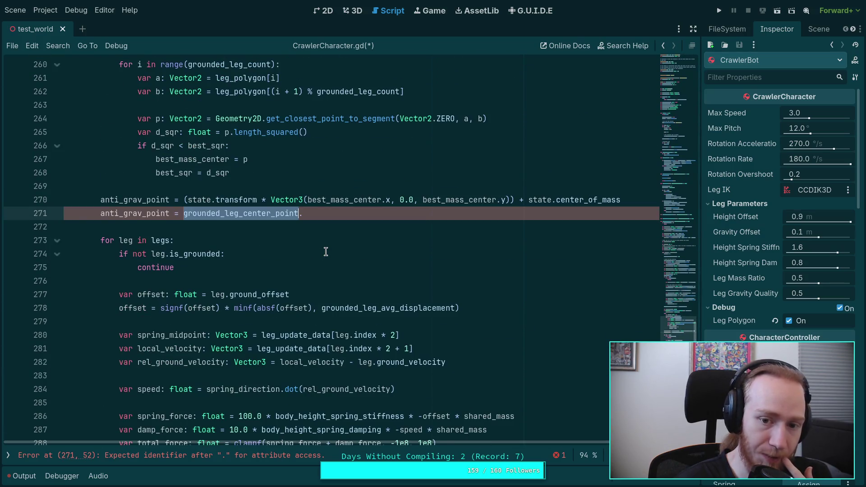
scroll(329, 240, up, 2)
click(319, 290)
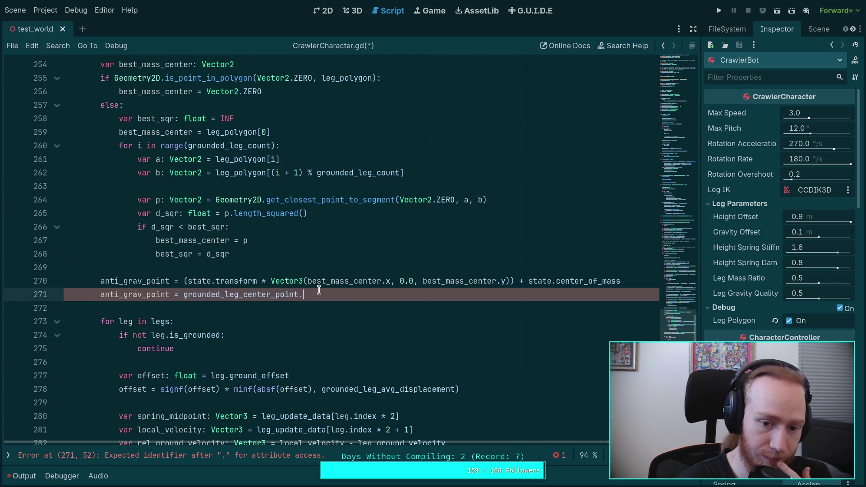
text(proj)
key(Return)
text(body_)
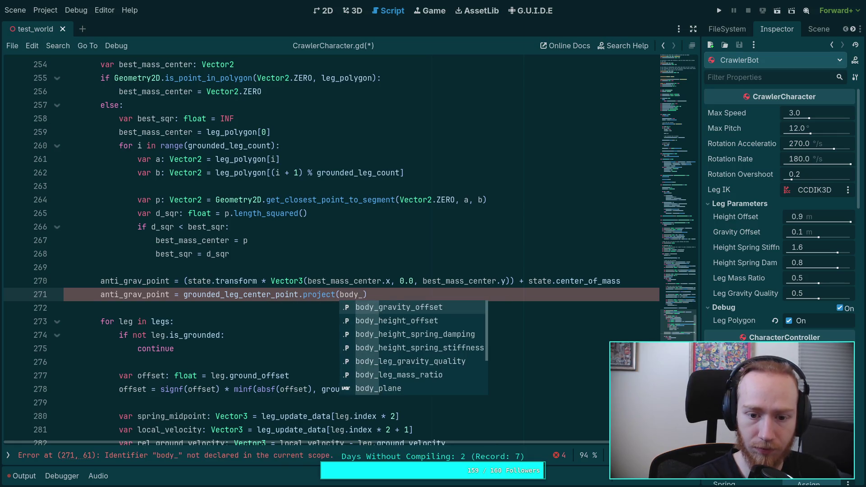
text(pl)
key(Return)
Rewrite the call as body_plane.project(grounded_leg_center_point)
scroll(284, 387, up, 2)
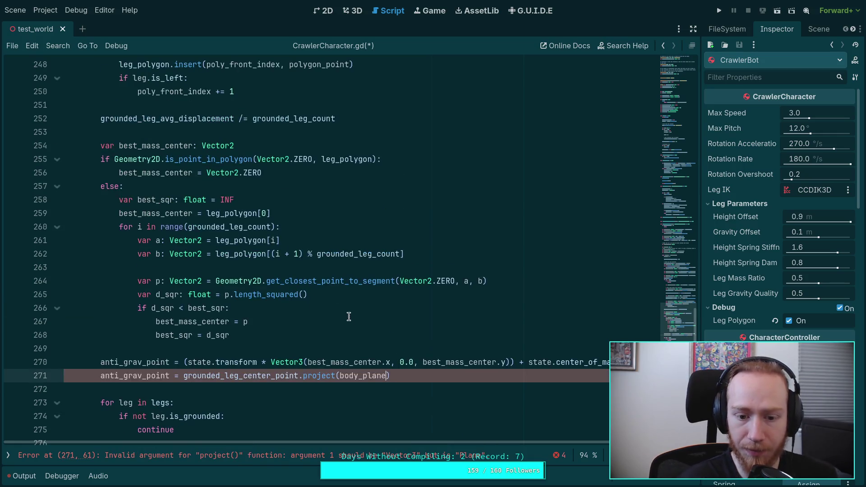
double_click(285, 379)
key(Delete)
key(Delete)
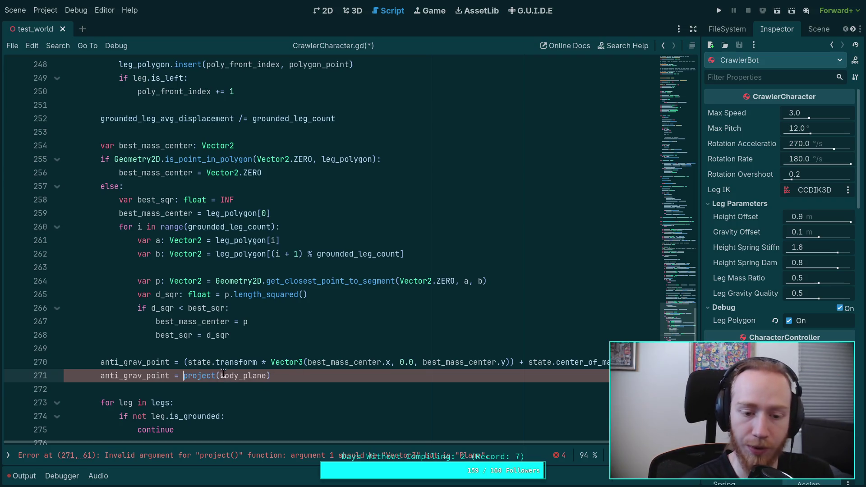
shift+click(271, 376)
text(body_plane.pr)
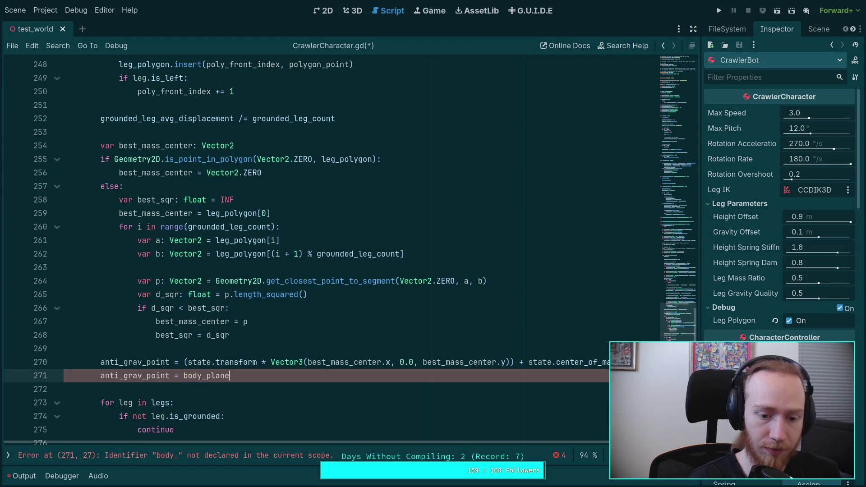
text(o)
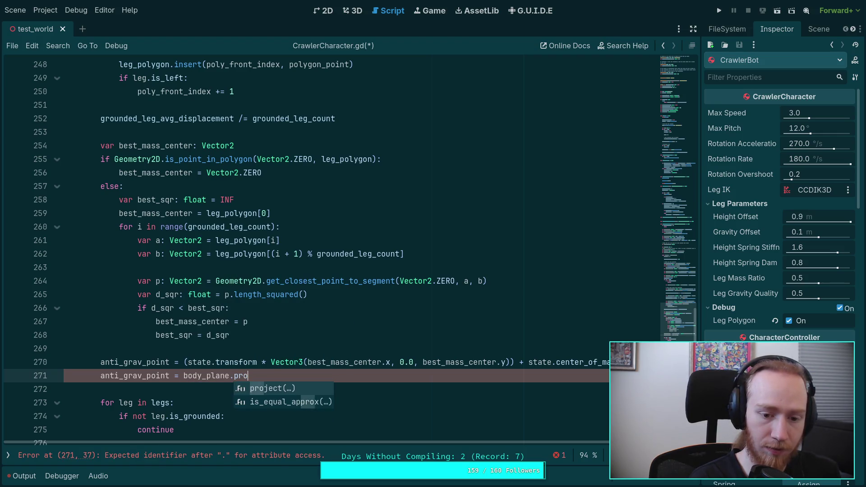
key(Return)
text(leg_ce))
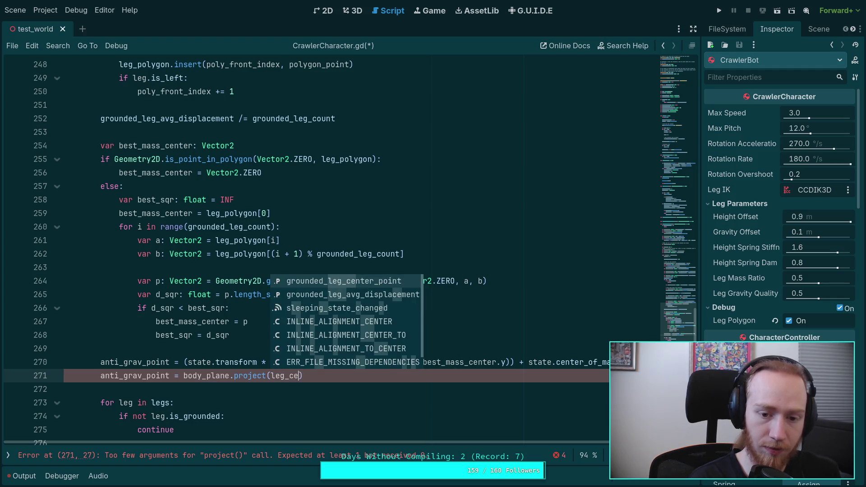
key(Return)
Chain .lerp(anti_grav_point, body_leg_gravity_quality) onto the projected point
text(.le)
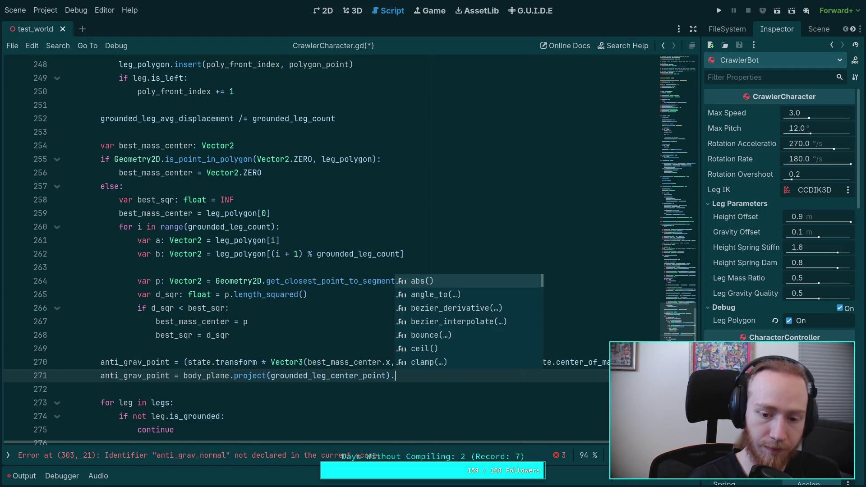
key(Return)
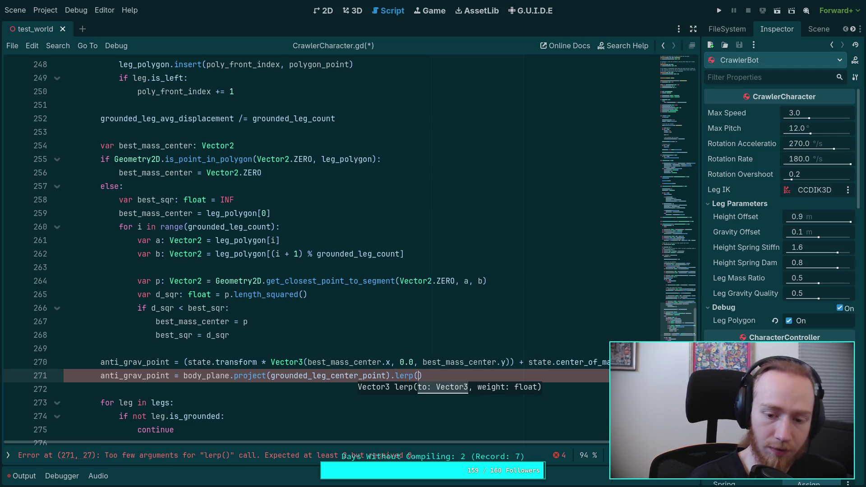
text(ant)
key(Return)
text(, body_)
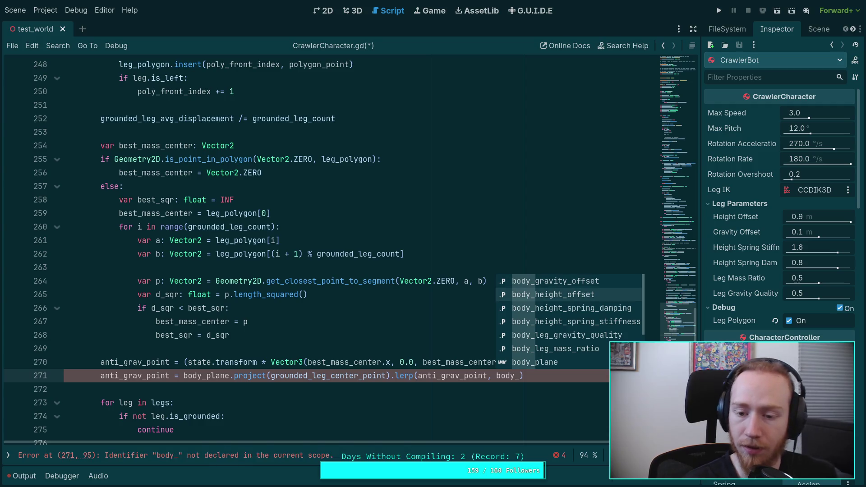
key(Down)
key(Down)
key(Down)
key(Return)
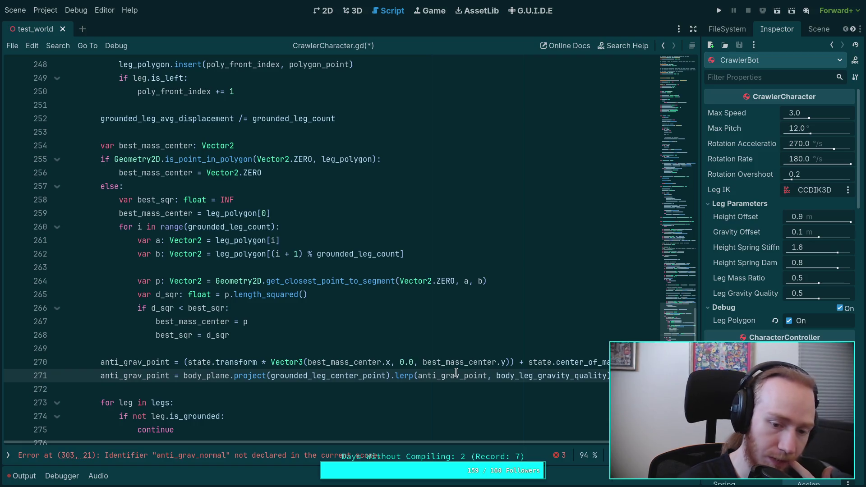
mouse_move(450, 363)
scroll(302, 406, down, 2)
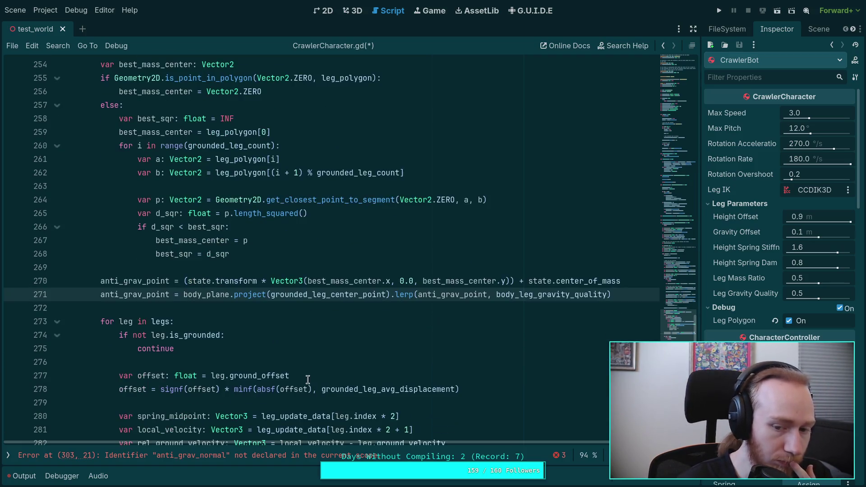
click(314, 305)
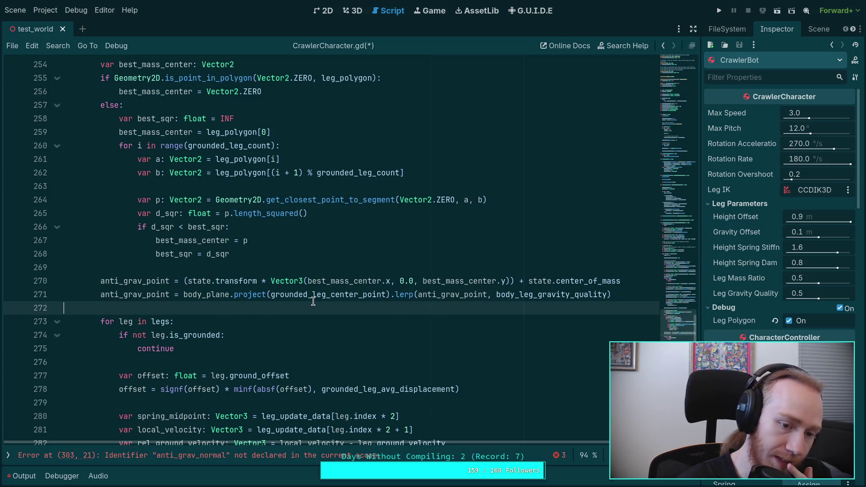
scroll(324, 301, down, 3)
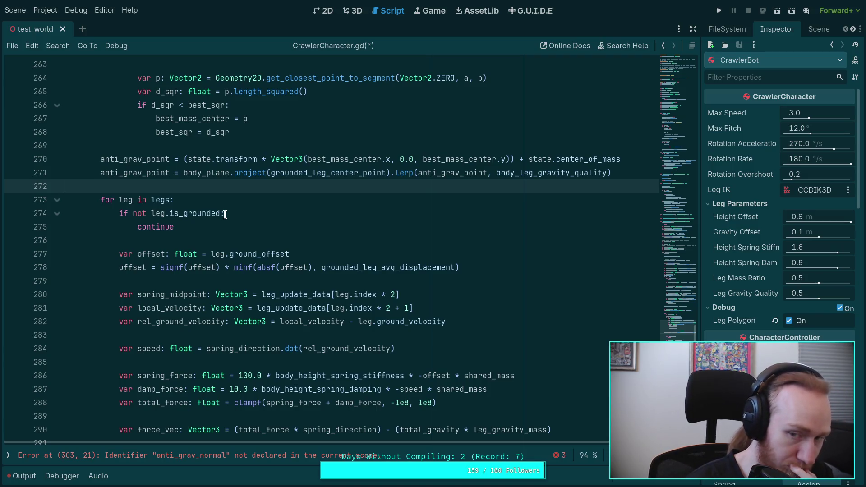
scroll(224, 215, down, 1)
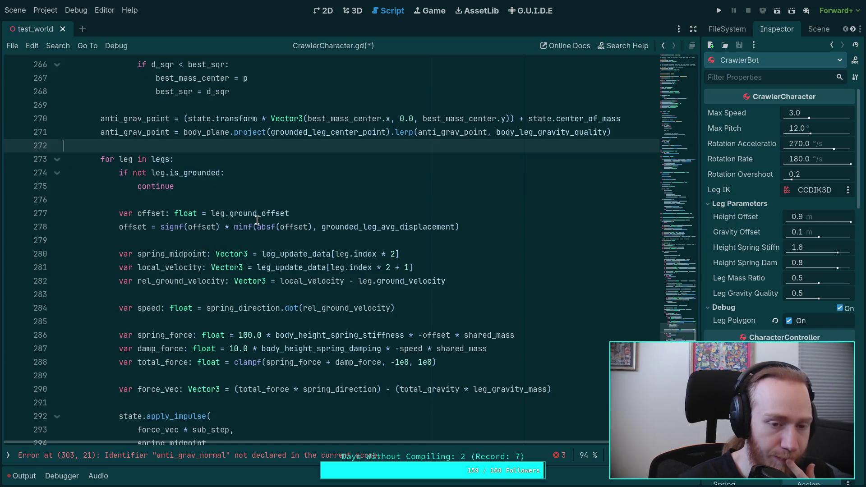
click(178, 199)
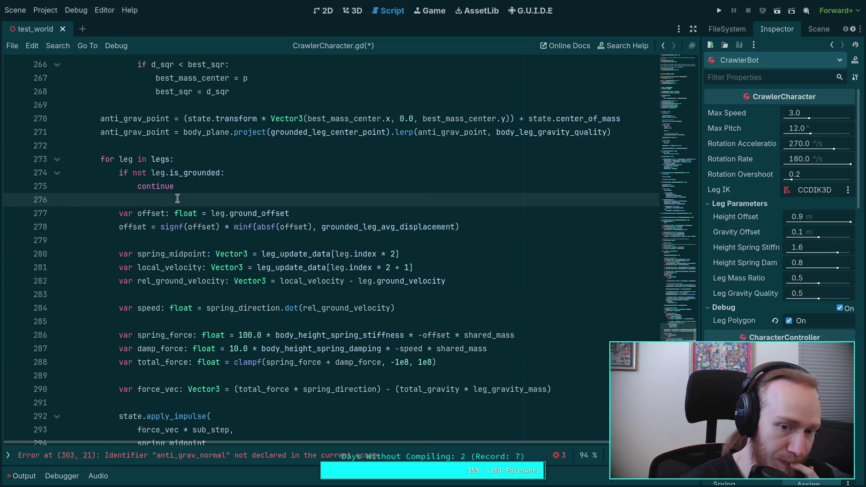
double_click(127, 133)
scroll(308, 212, down, 1)
scroll(308, 212, down, 6)
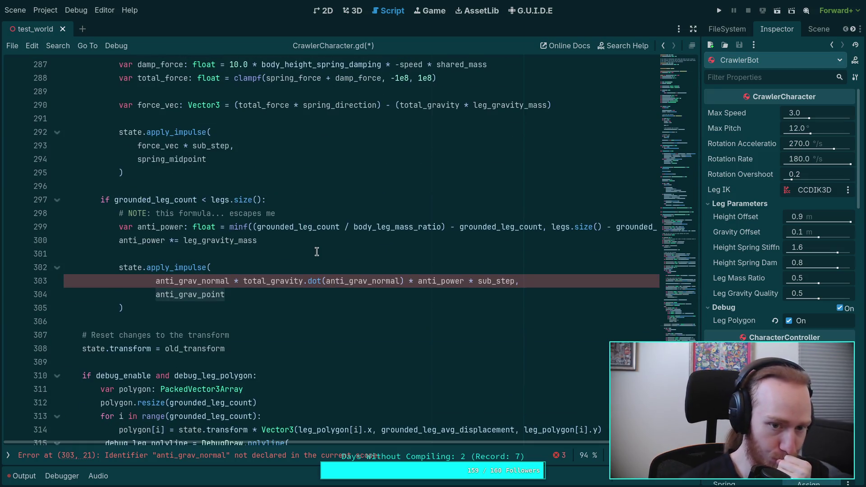
scroll(317, 252, up, 2)
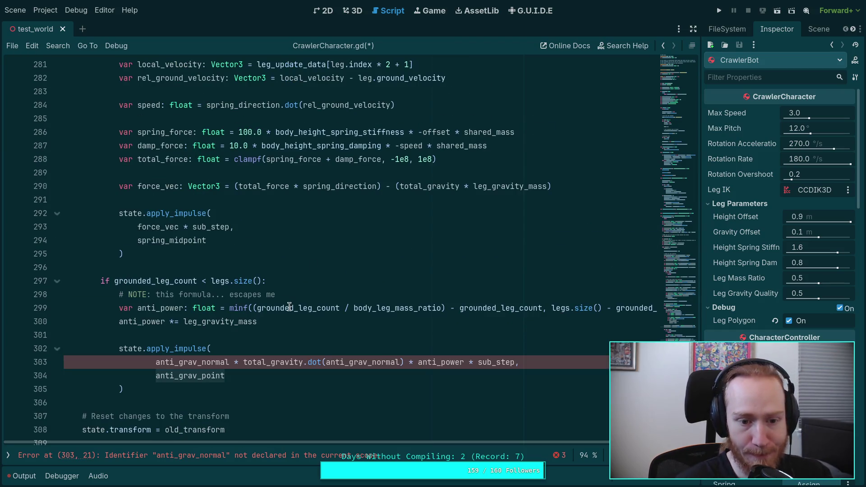
drag(276, 294, 116, 294)
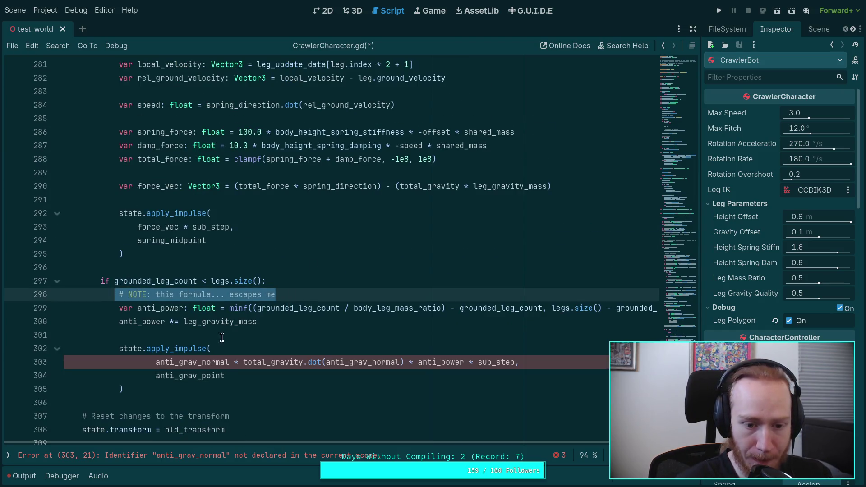
click(228, 363)
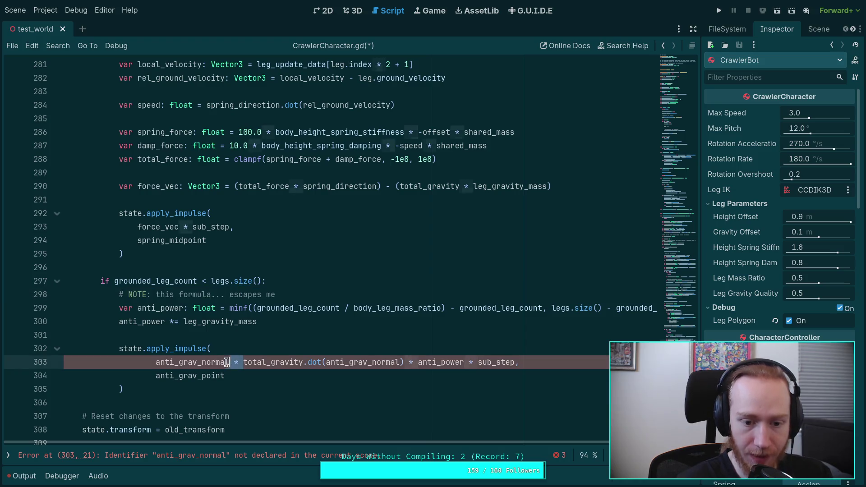
Delete 'anti_grav_normal * ' and '.dot(anti_grav_normal)' from line 303's impulse
drag(228, 362, 155, 359)
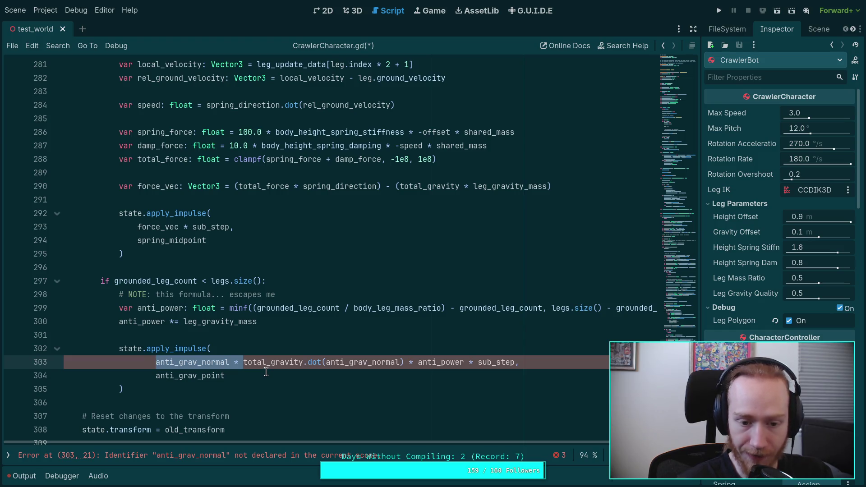
key(BackSpace)
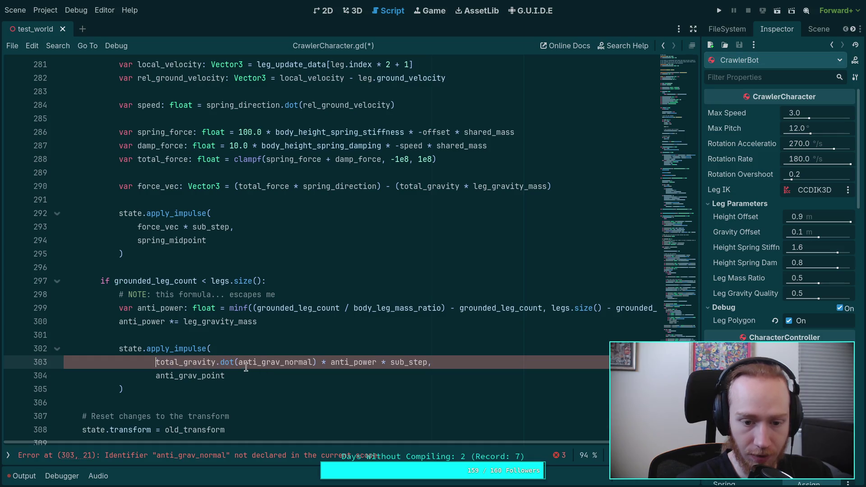
drag(216, 362, 316, 362)
key(BackSpace)
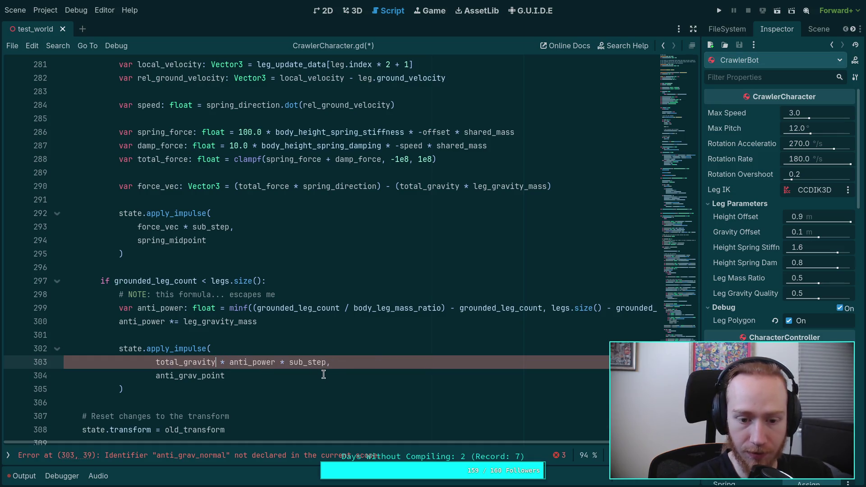
Review the anti_power and anti_grav_point uses and scroll down to the DebugDraw.vector block
double_click(239, 363)
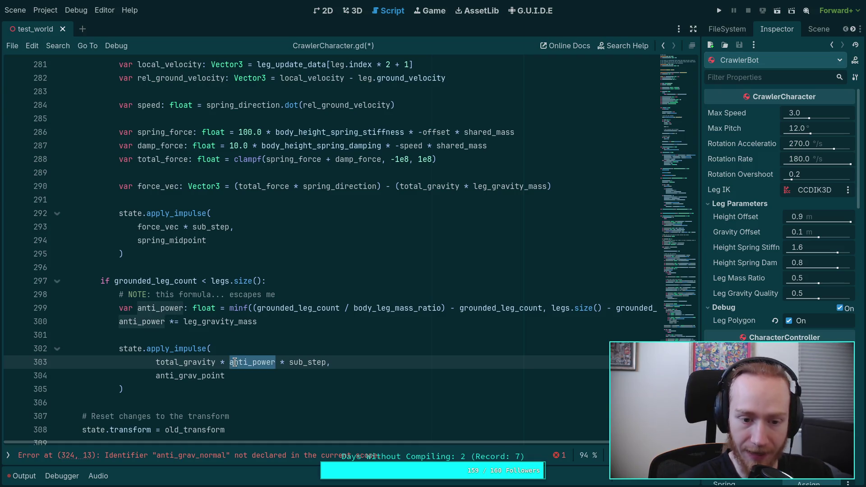
double_click(208, 376)
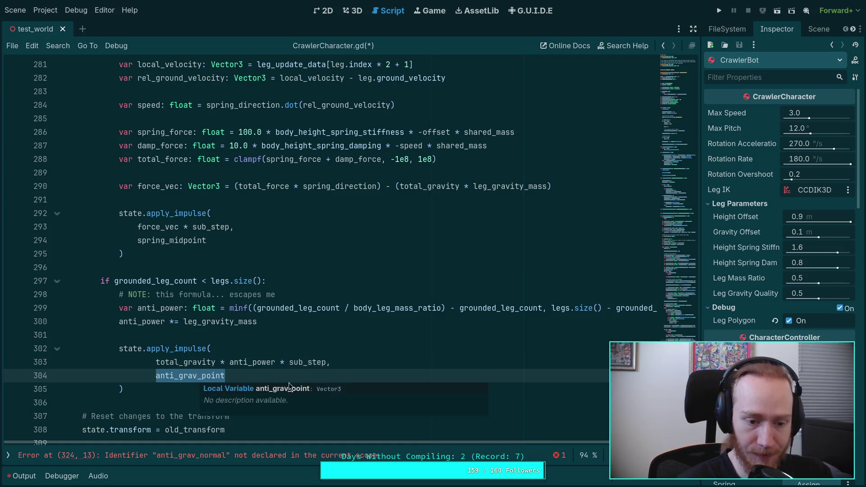
key(Up)
scroll(288, 381, down, 1)
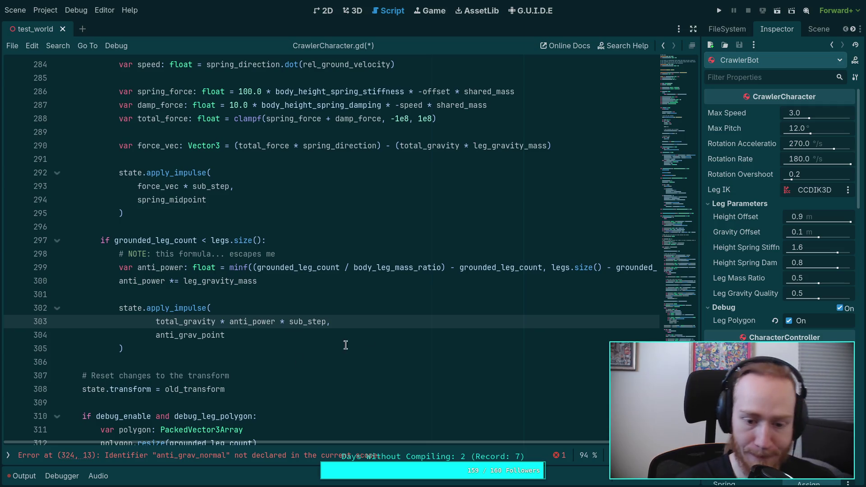
scroll(333, 348, down, 7)
mouse_move(145, 375)
mouse_down()
mouse_move(141, 270)
mouse_move(141, 280)
mouse_up()
mouse_move(281, 293)
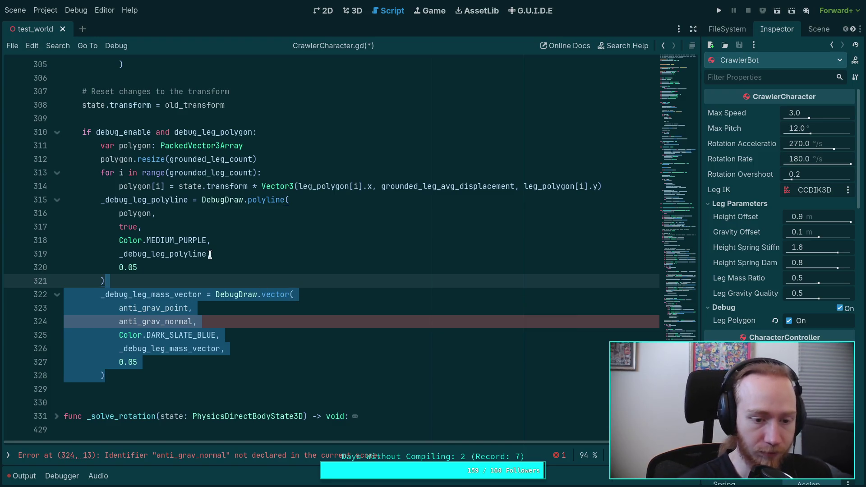
Replace anti_grav_normal in line 324's debug vector with gravity_direction * 0.5
double_click(161, 321)
text(s,)
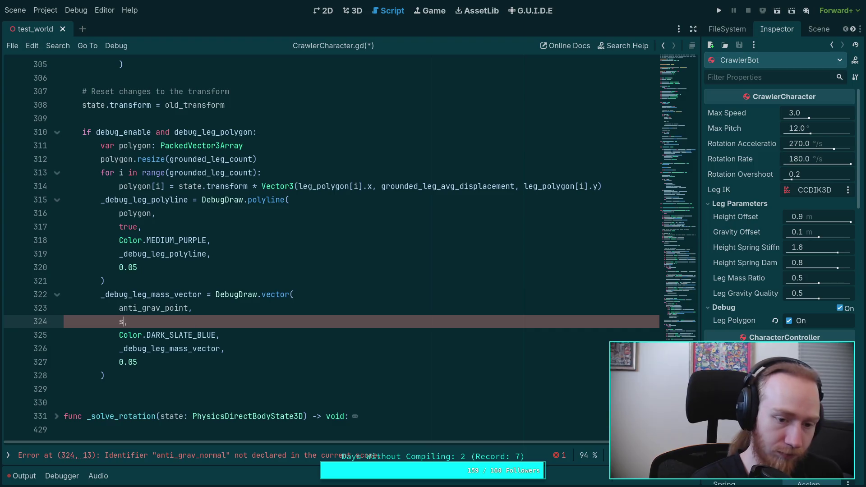
text(tate.to)
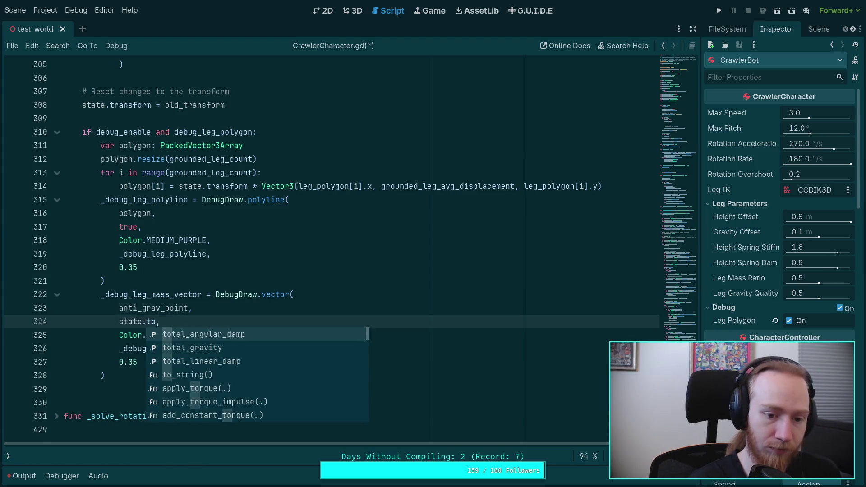
key(Down)
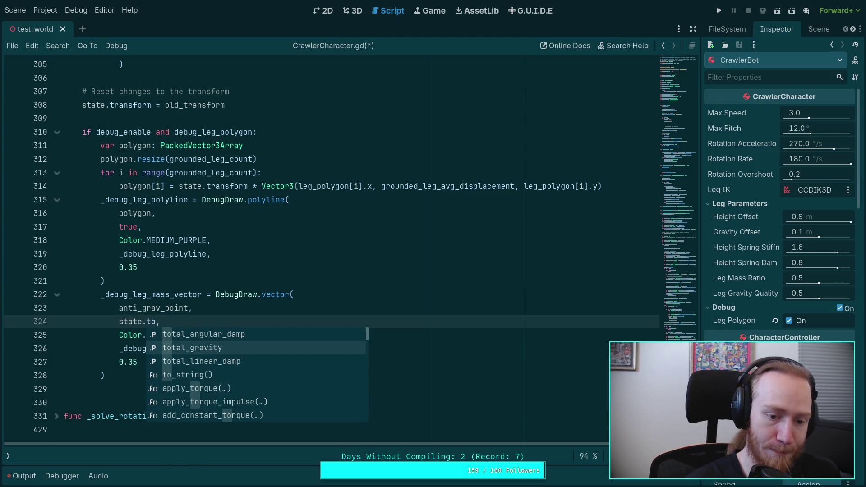
key(Return)
key(BackSpace)
key(BackSpace)
key(BackSpace)
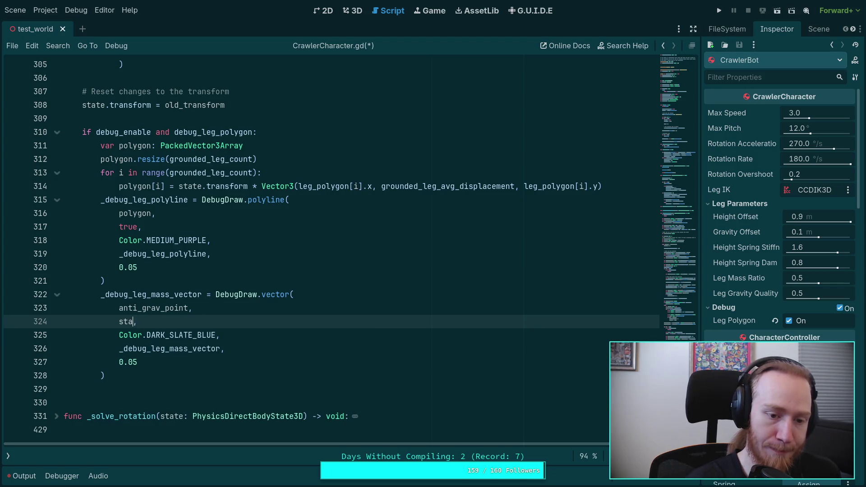
text(g,ravity_direction *)
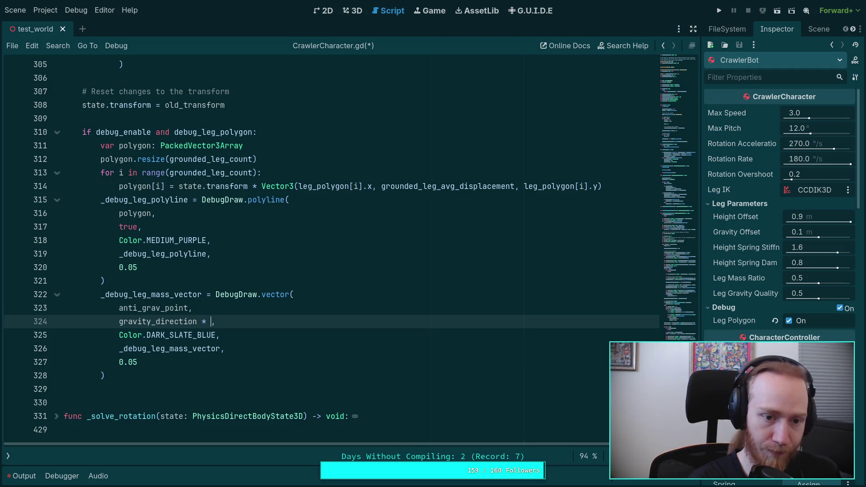
scroll(331, 248, up, 6)
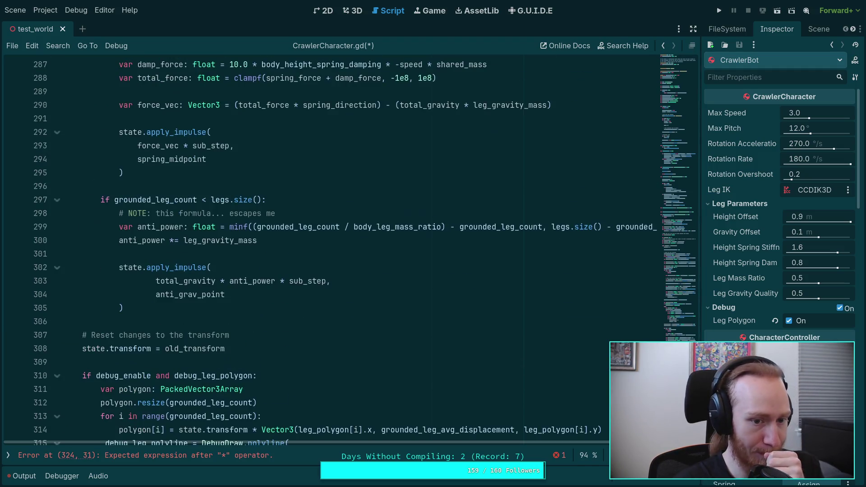
scroll(331, 248, down, 6)
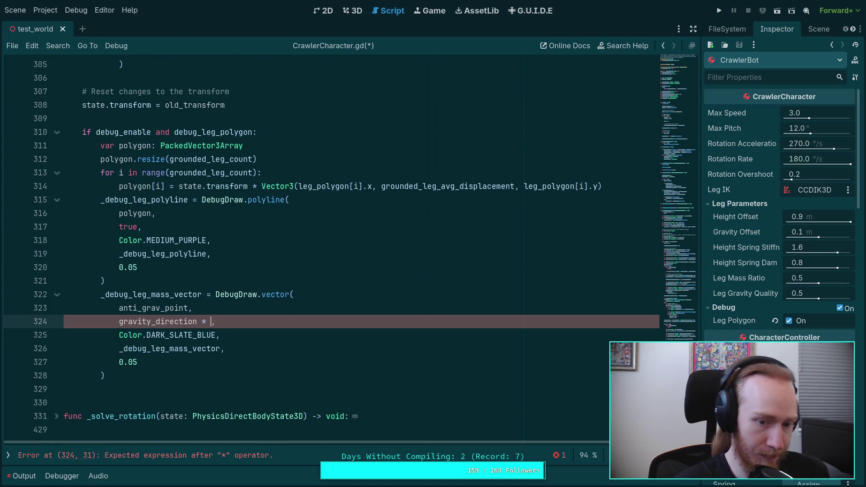
text(0.5)
Save the script, test-run the game, stop it, and collapse the Output panel
key(ctrl+s)
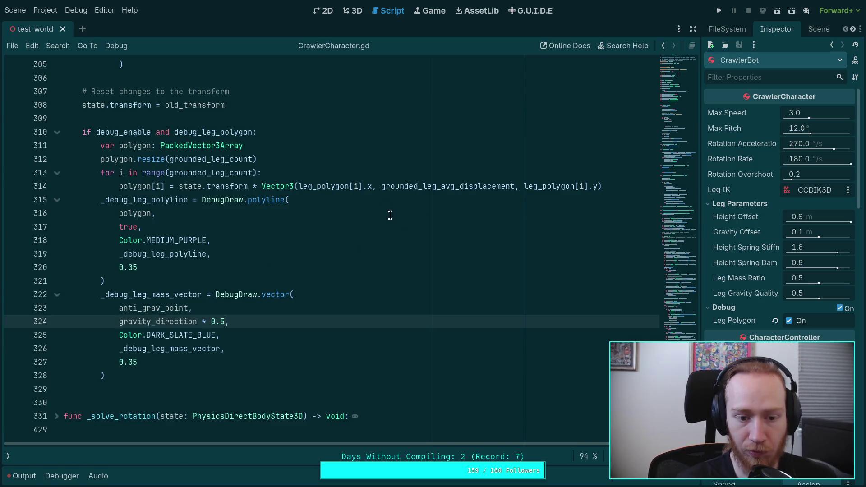
key(F5)
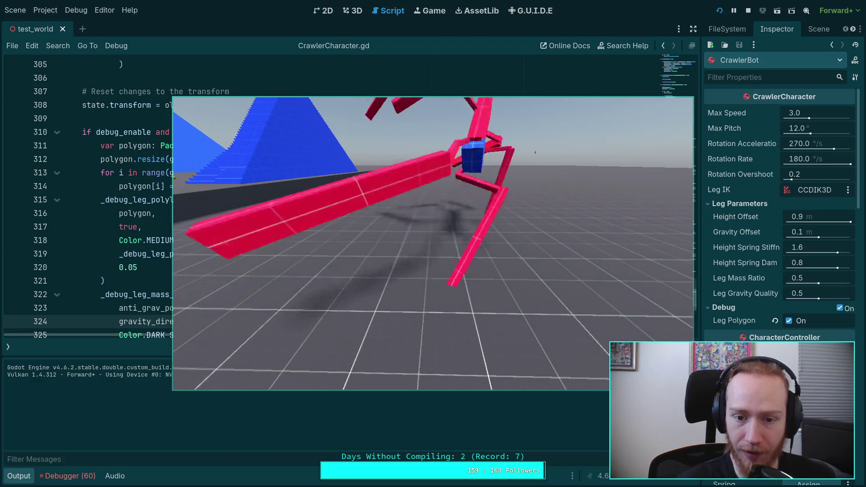
click(748, 10)
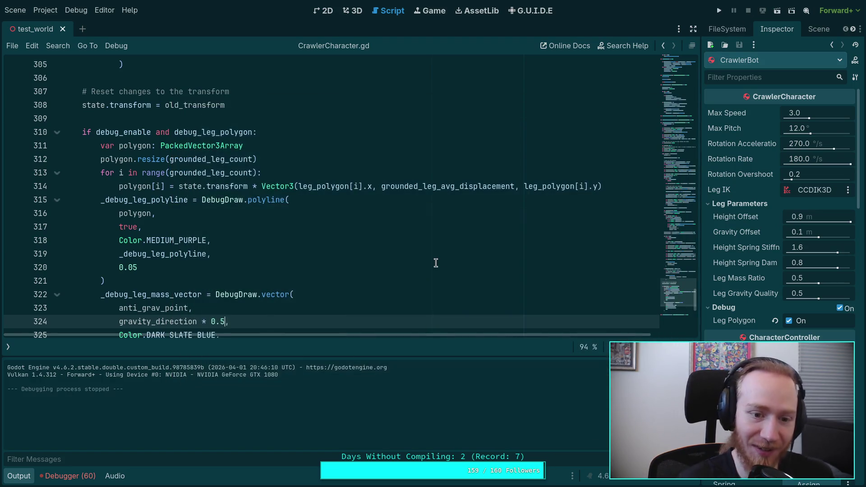
click(17, 476)
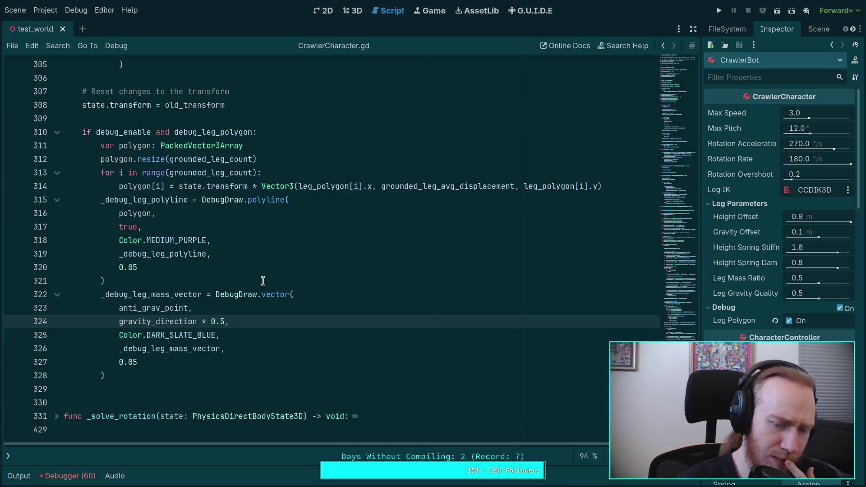
scroll(228, 289, up, 8)
scroll(221, 288, up, 8)
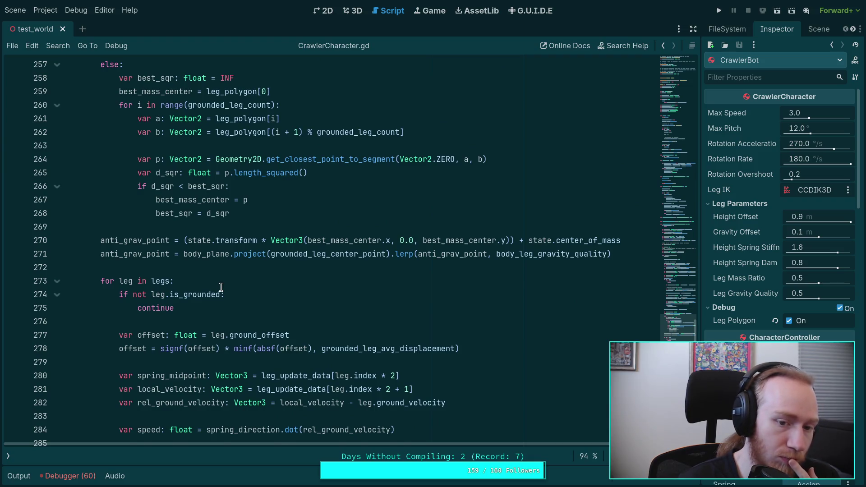
Highlight the uses of body_plane and grounded_leg_center_point and scroll up to _update_legs
scroll(222, 288, up, 1)
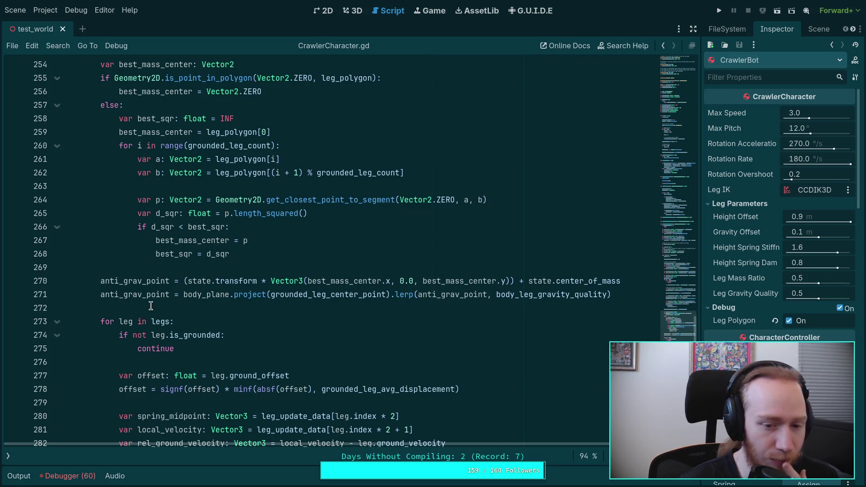
double_click(201, 295)
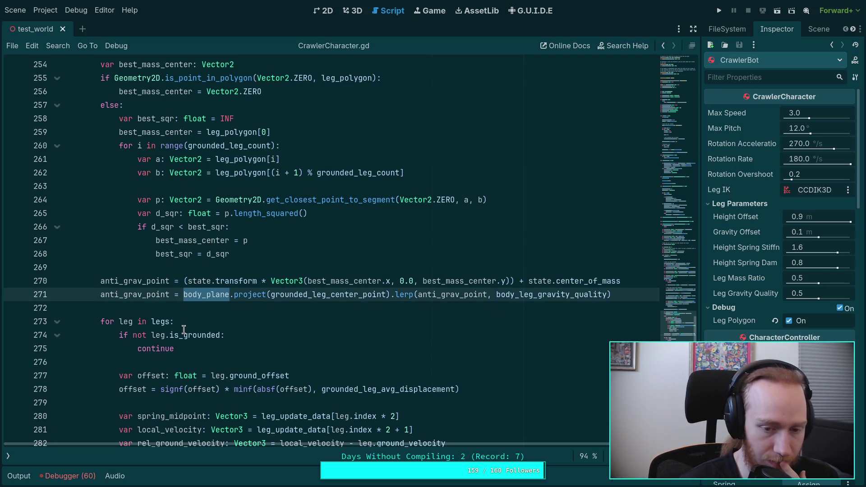
click(327, 296)
double_click(327, 296)
scroll(247, 310, up, 15)
scroll(244, 310, up, 10)
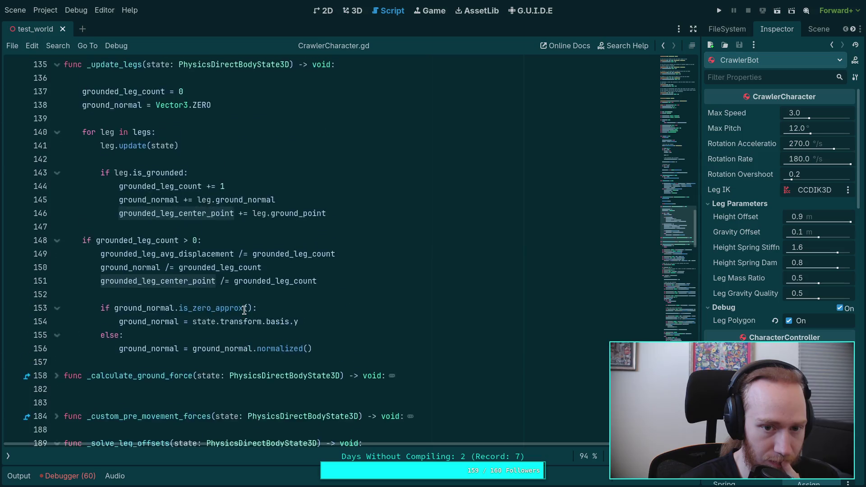
scroll(244, 310, up, 1)
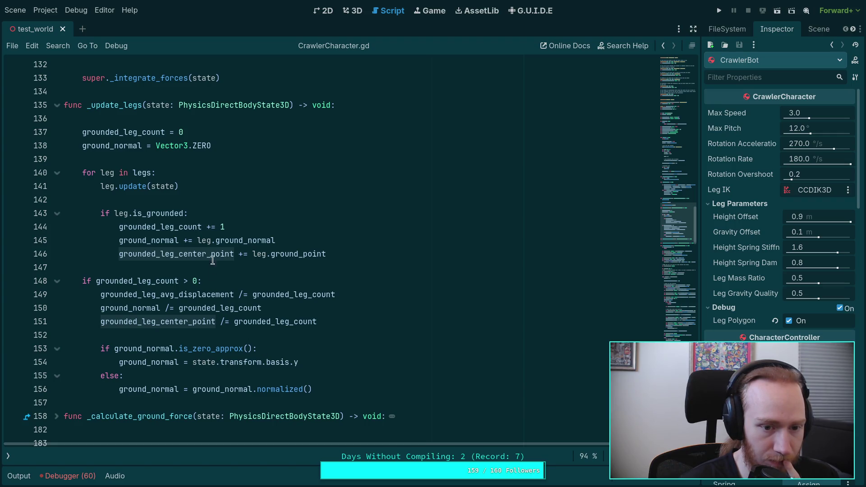
Add 'grounded_leg_center_point = Vector3.ZERO' after line 138, save, and launch the game
click(247, 145)
key(Return)
text(ground)
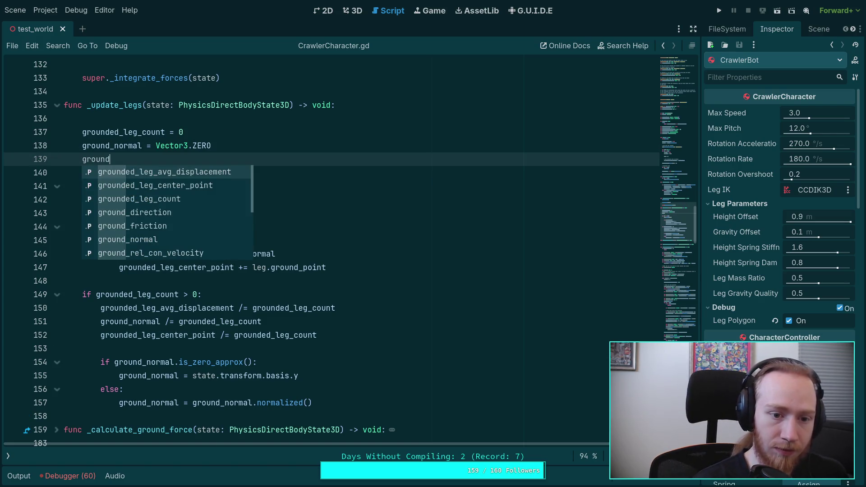
key(Down)
key(Return)
text(= Vecto)
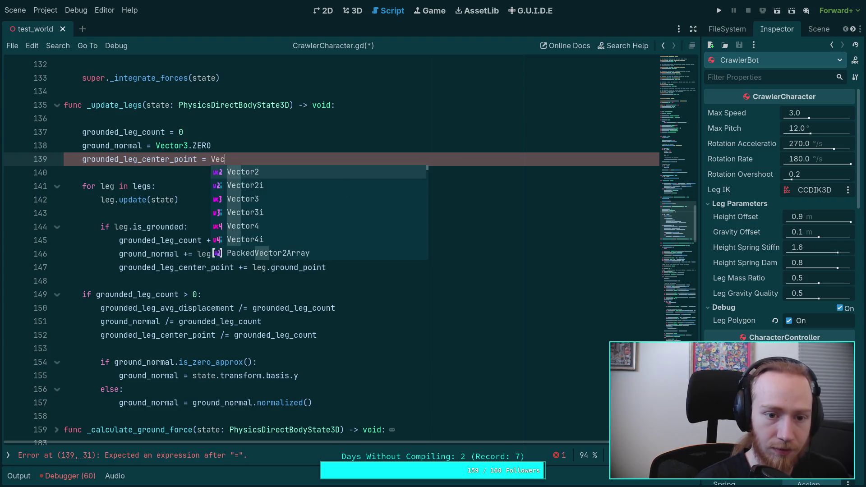
key(Down)
key(Down)
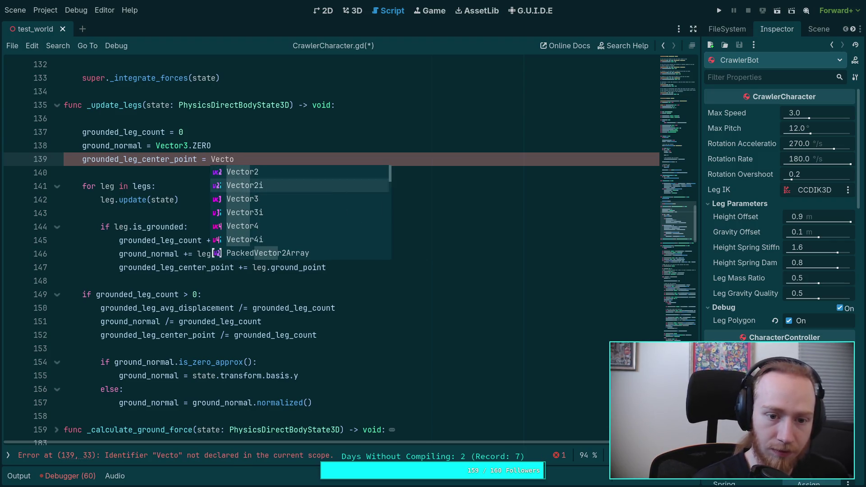
key(Return)
text(.)
key(Return)
key(BackSpace)
key(BackSpace)
key(BackSpace)
key(Return)
key(ctrl+s)
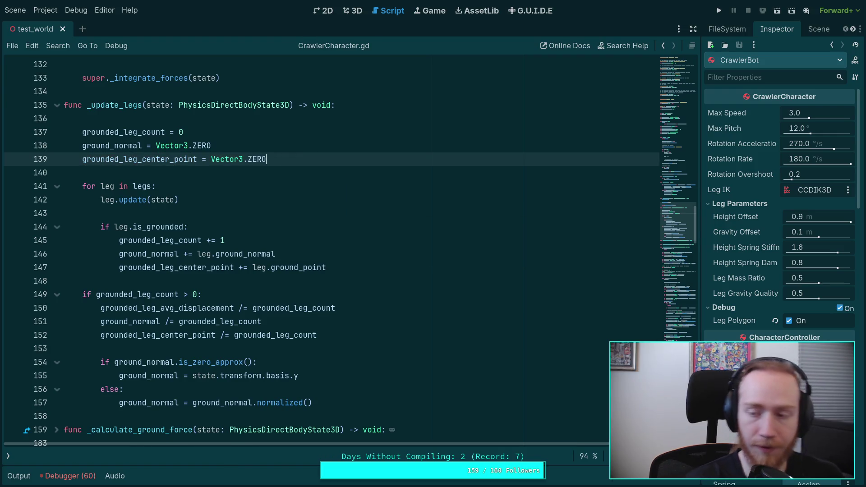
click(720, 15)
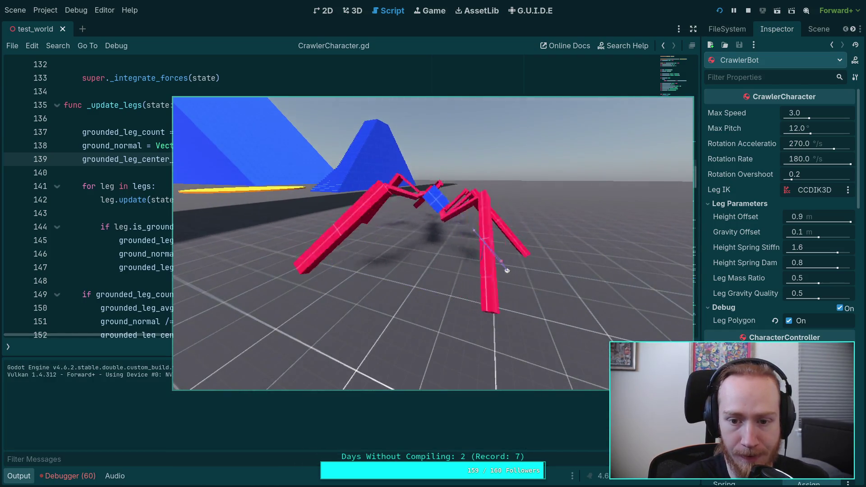
Restart the game, advance the physics four ticks with the period key, then stop it
click(748, 11)
click(720, 10)
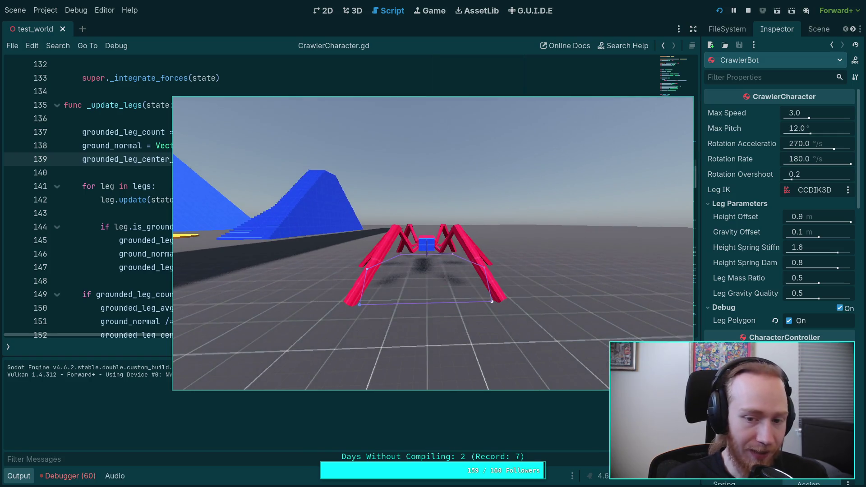
key(period)
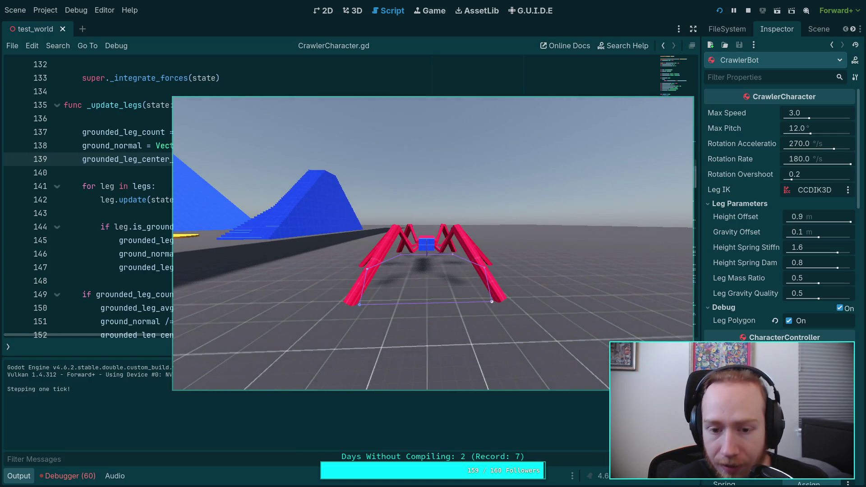
key(period)
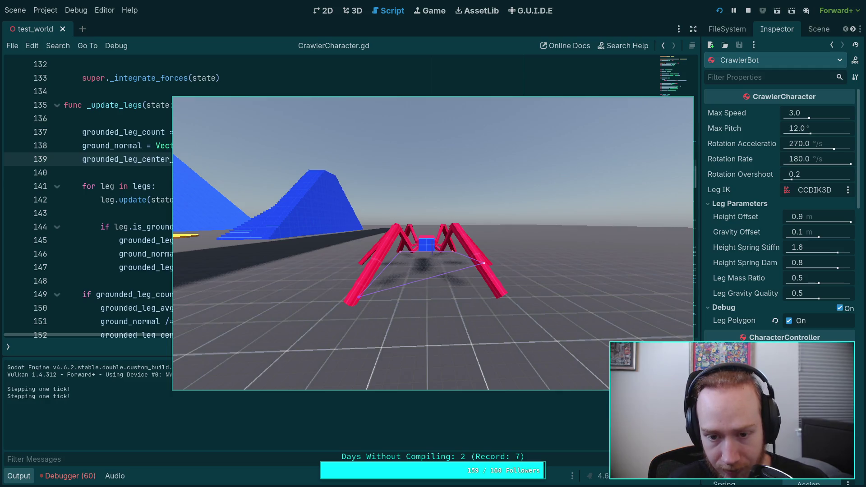
key(period)
key(period)
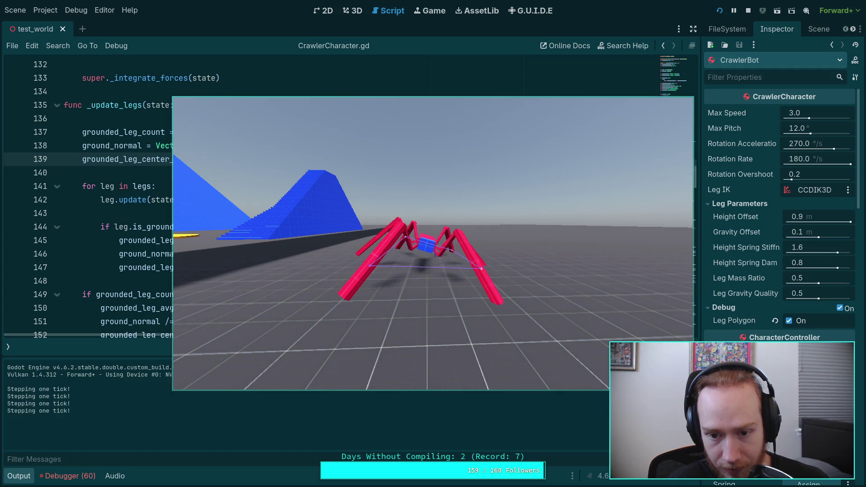
key(period)
key(period)
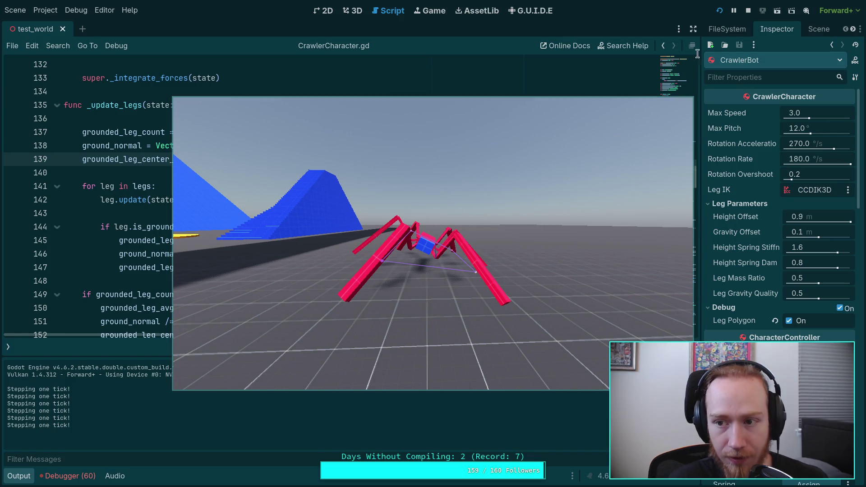
click(748, 11)
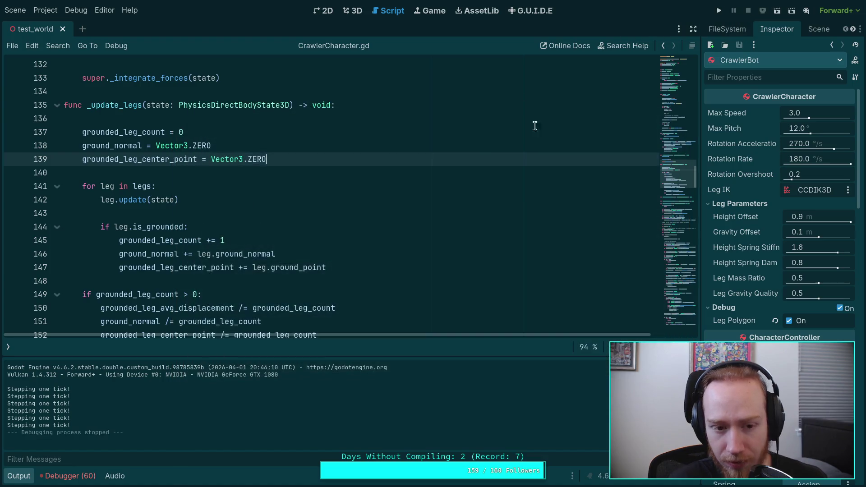
Negate total_gravity in line 304's anti-gravity impulse and save the script
scroll(397, 217, down, 20)
scroll(367, 229, down, 20)
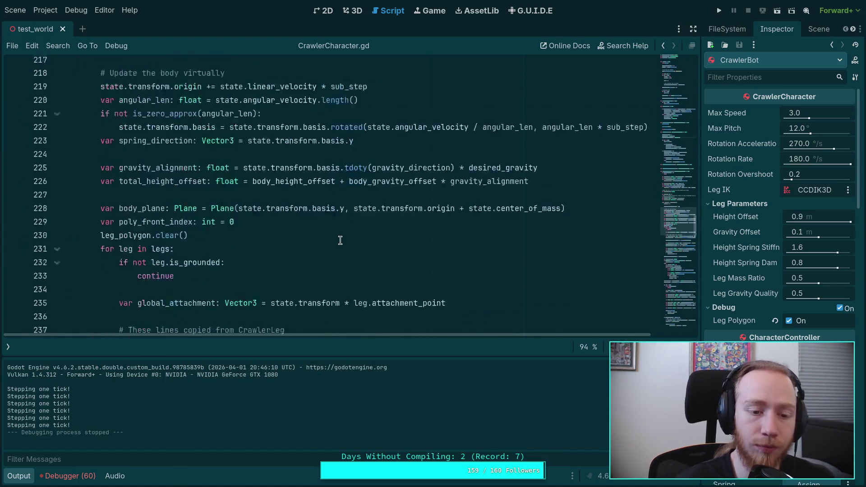
scroll(341, 240, down, 6)
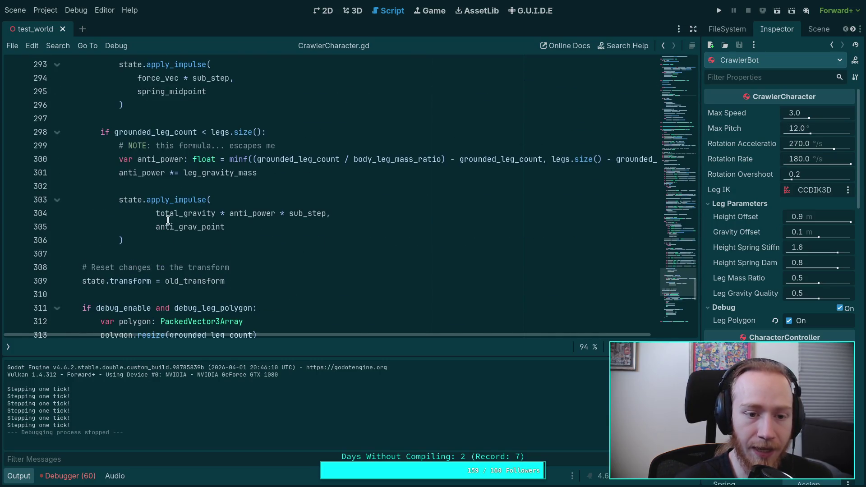
click(157, 216)
text(-)
key(ctrl+s)
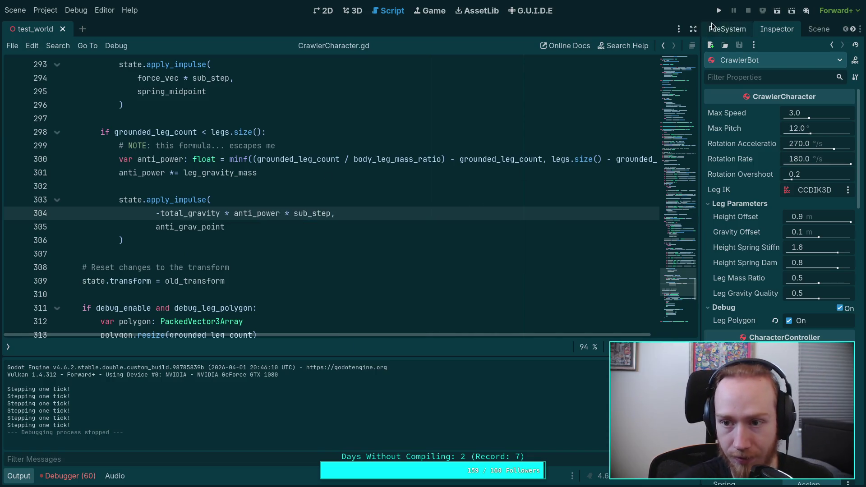
Run the game, step two physics ticks, and stop it with F8
key(F5)
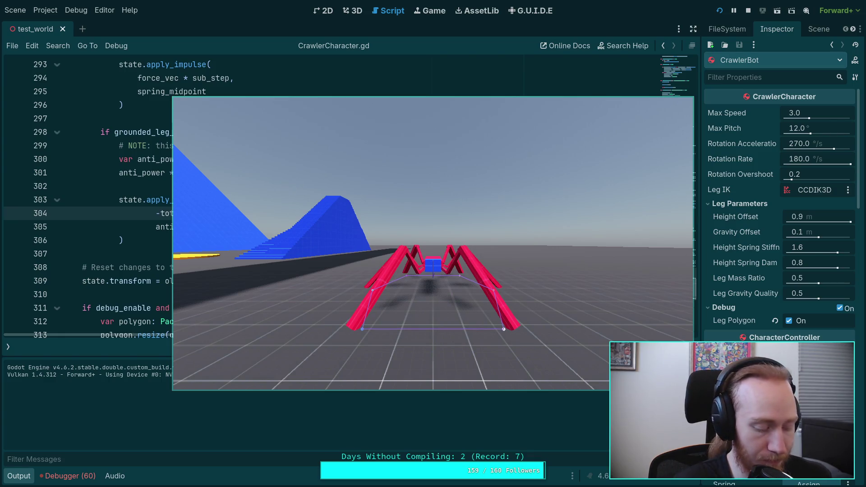
key(period)
key(period)
key(period)
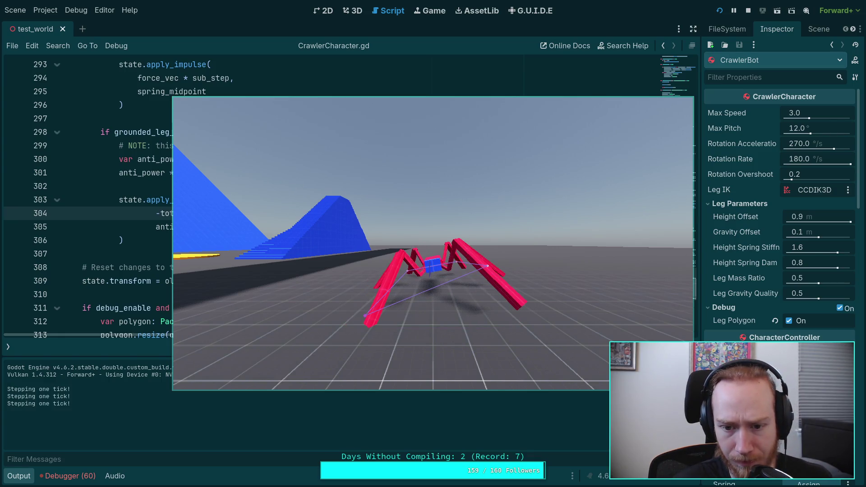
key(period)
key(period)
key(period)
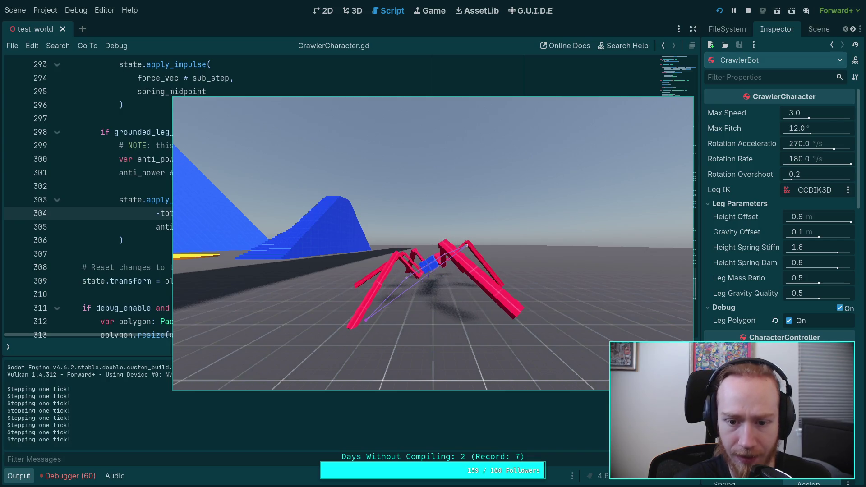
key(F8)
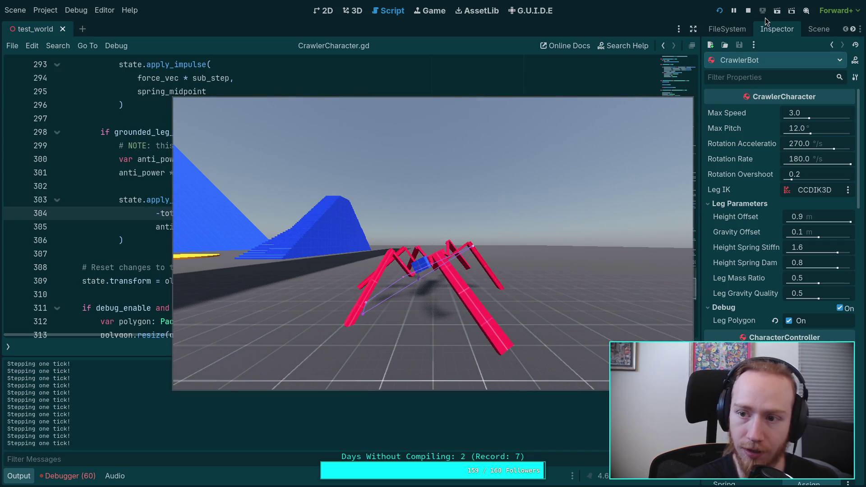
mouse_move(464, 162)
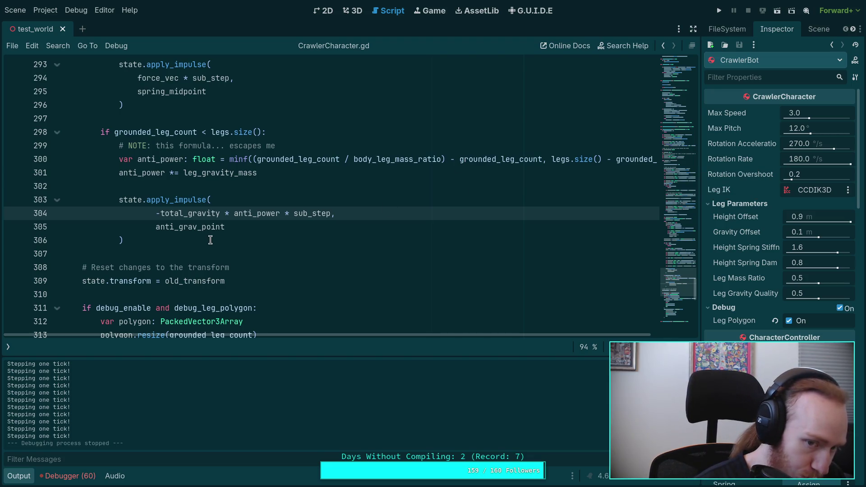
Collapse the Output panel and highlight anti_grav_point and total_gravity to review their uses
scroll(210, 240, up, 2)
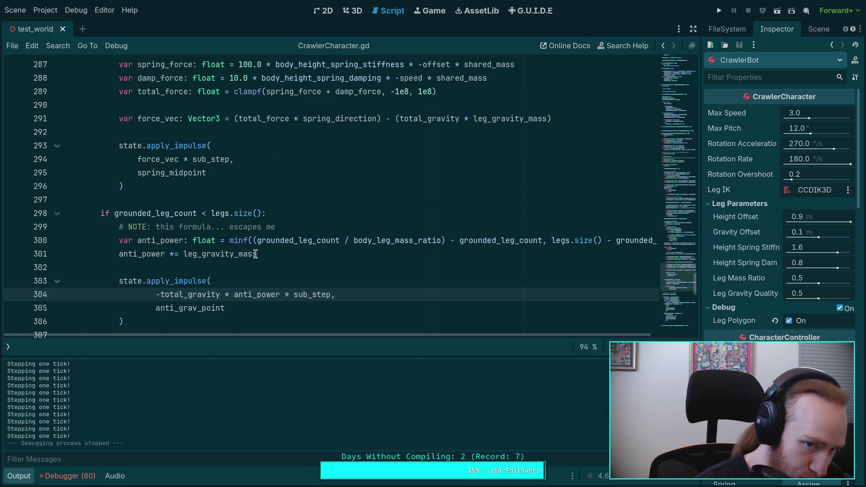
click(26, 477)
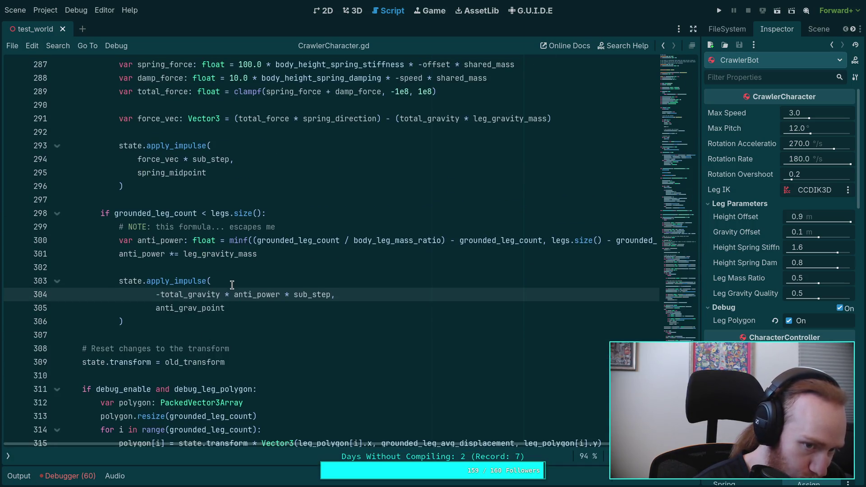
scroll(299, 286, up, 3)
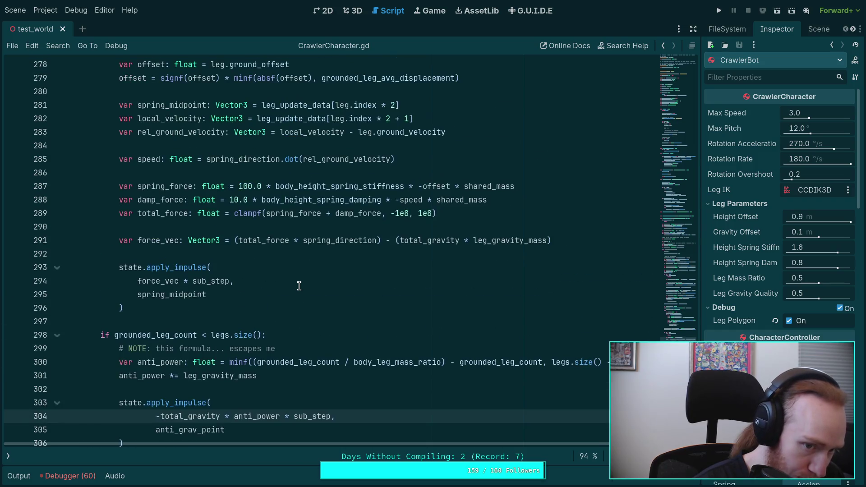
scroll(299, 285, down, 1)
double_click(198, 389)
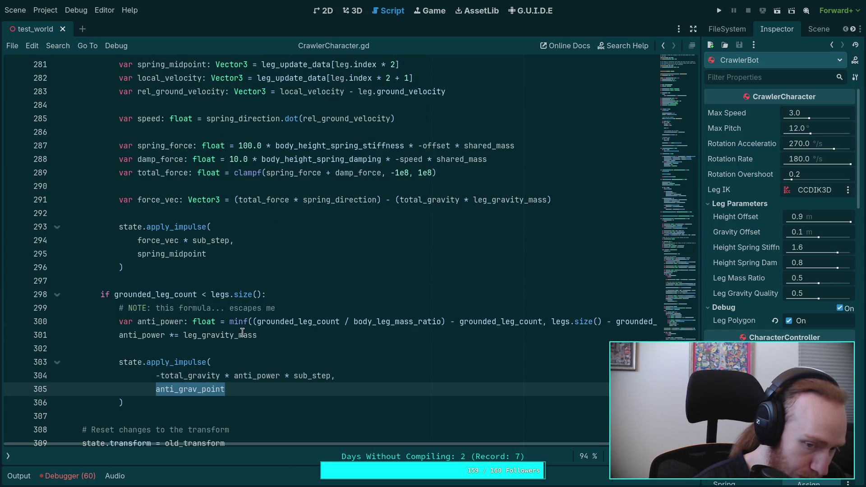
double_click(197, 375)
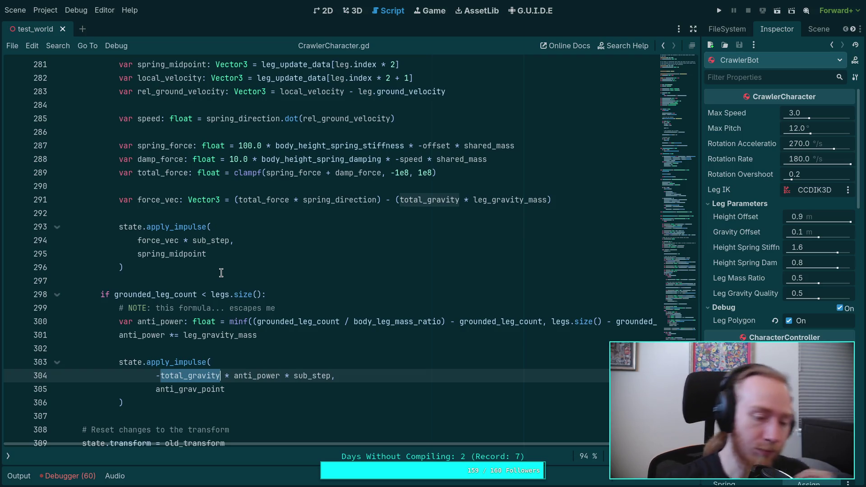
scroll(258, 289, down, 9)
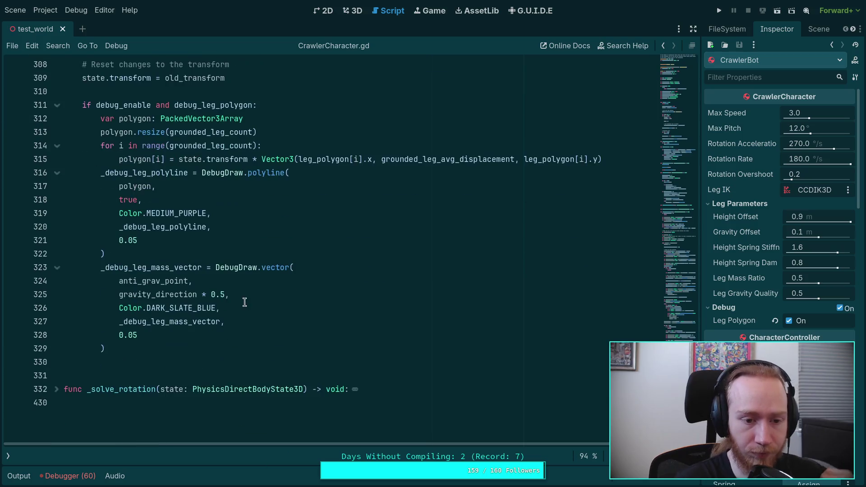
Negate gravity_direction in line 325's debug vector and save the script
click(121, 297)
text(-)
key(ctrl+s)
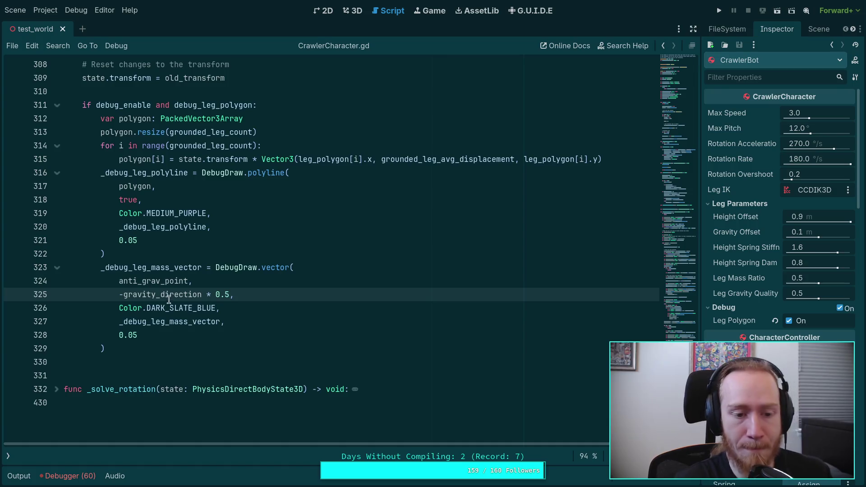
scroll(163, 298, up, 4)
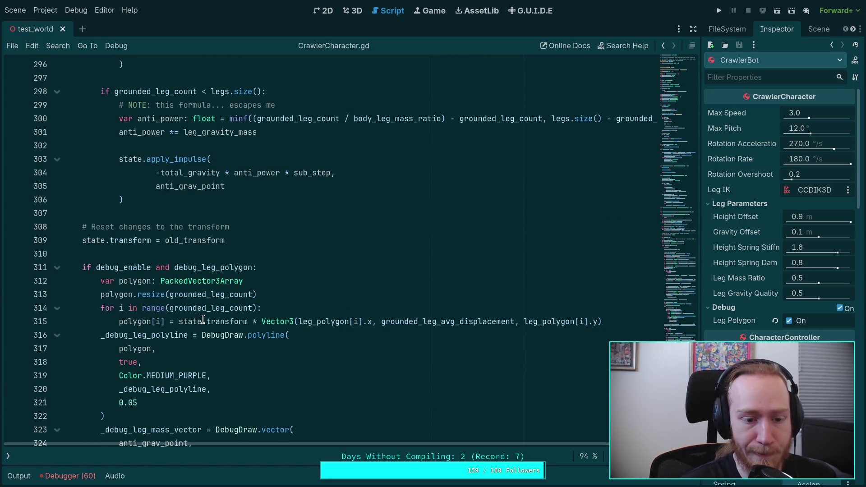
scroll(203, 319, down, 2)
scroll(140, 400, down, 1)
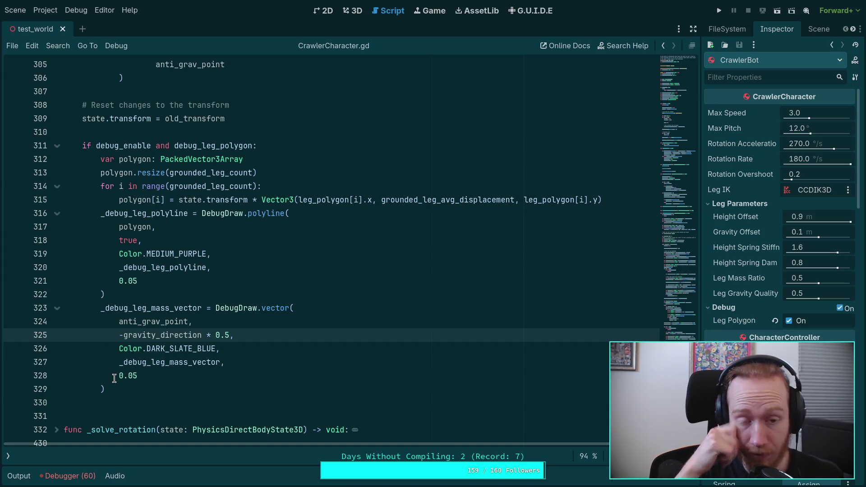
Delete the _debug_leg_mass_vector DebugDraw.vector call and its leftover blank line
drag(121, 385, 100, 311)
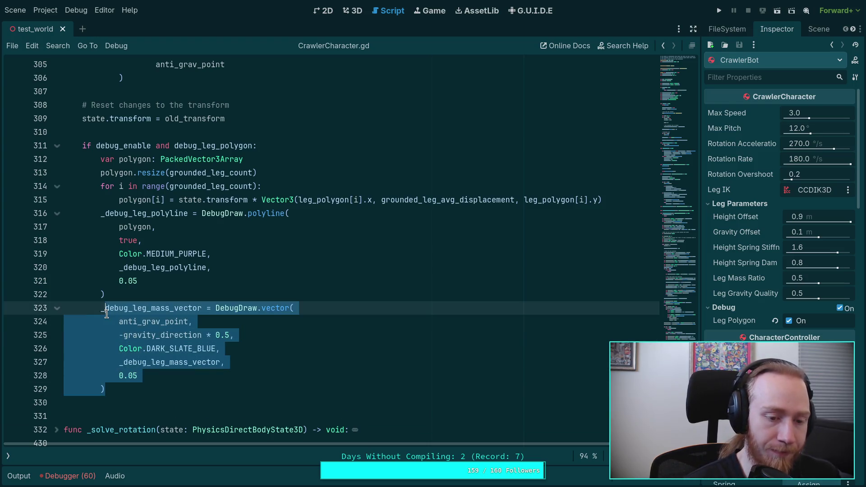
key(BackSpace)
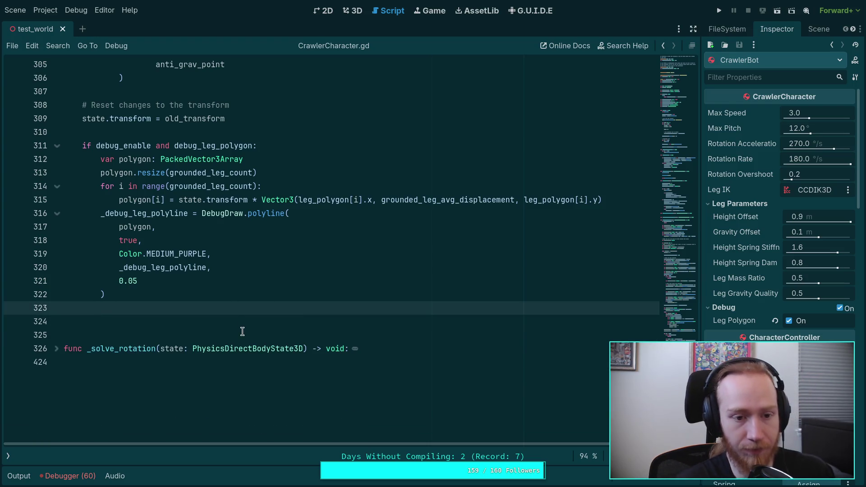
key(BackSpace)
key(BackSpace)
key(BackSpace)
scroll(225, 310, up, 4)
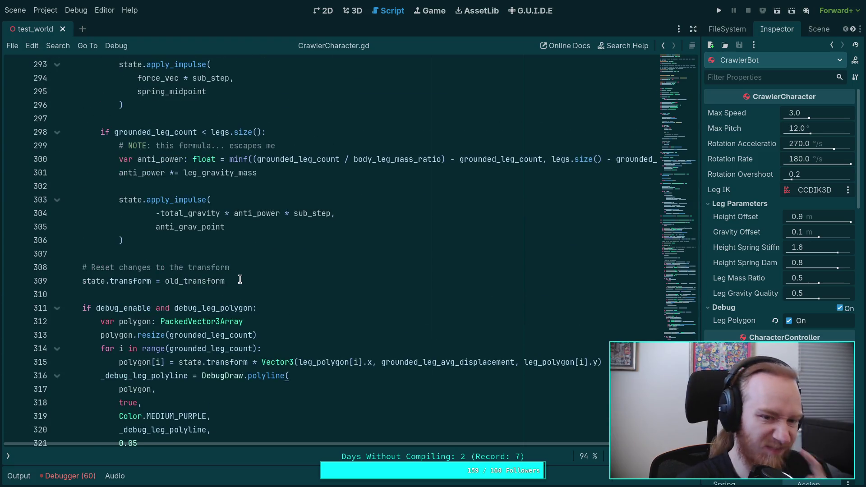
Add 'if debug_enable and debug_leg_polygon:' below the anti-gravity impulse call
click(231, 236)
key(Return)
key(Return)
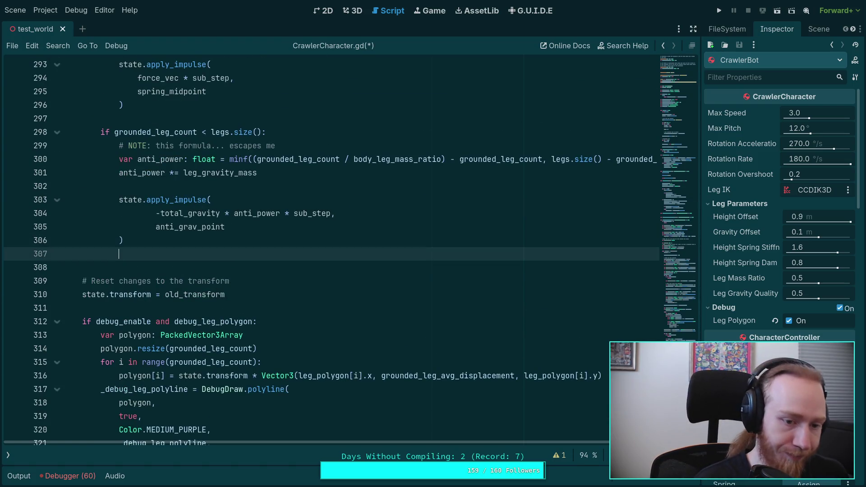
text(if d)
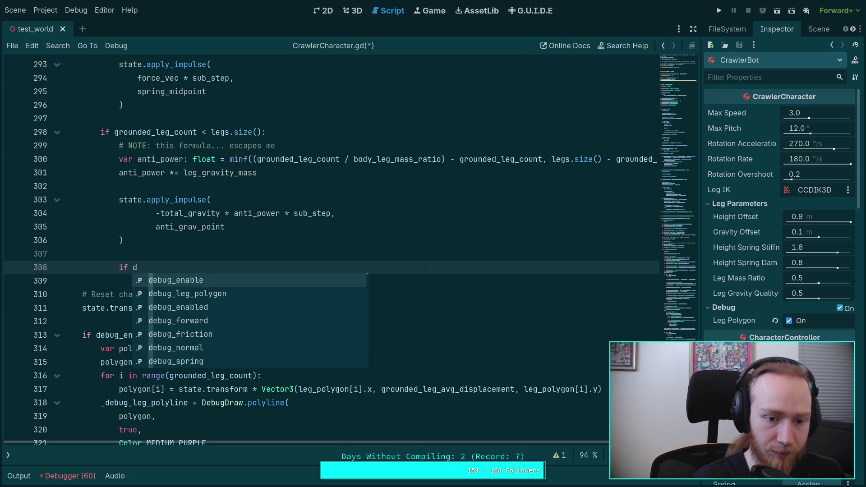
key(Return)
text(nd deb)
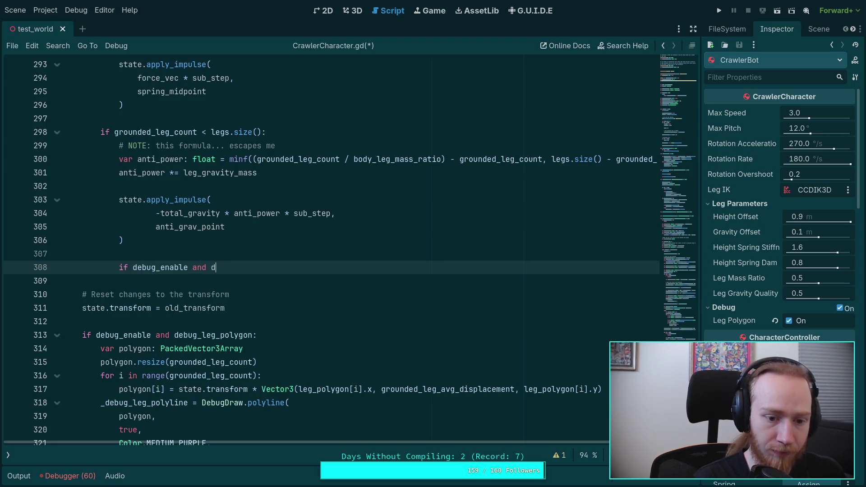
key(Down)
key(Return)
text(:)
Paste the _debug_leg_mass_vector DebugDraw.vector call under the new check and indent its arguments
text(_debug_leg_mass_vector = DebugDraw.vector( 			anti_grav_point, 			-gravity_direction * 0.5, 			Color.DARK_SLATE_BLUE, 			_debug_leg_mass_vector, 			0.05 		))
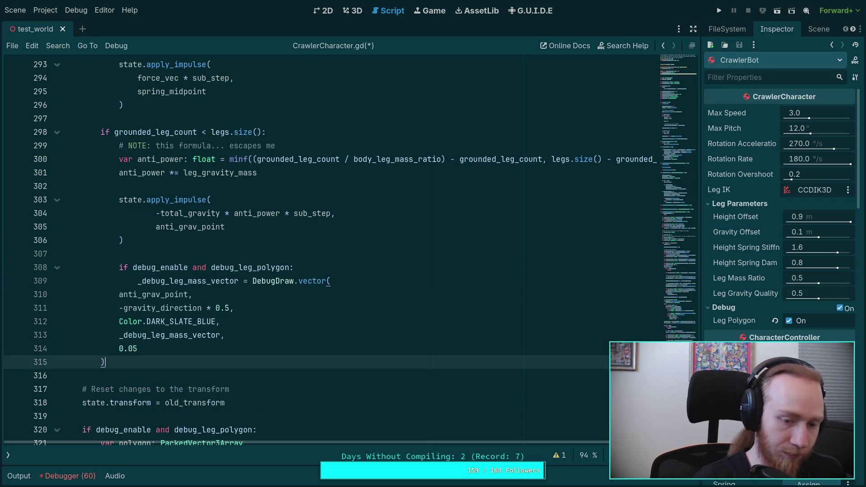
shift+click(126, 303)
drag(126, 303, 127, 298)
key(Tab)
key(Tab)
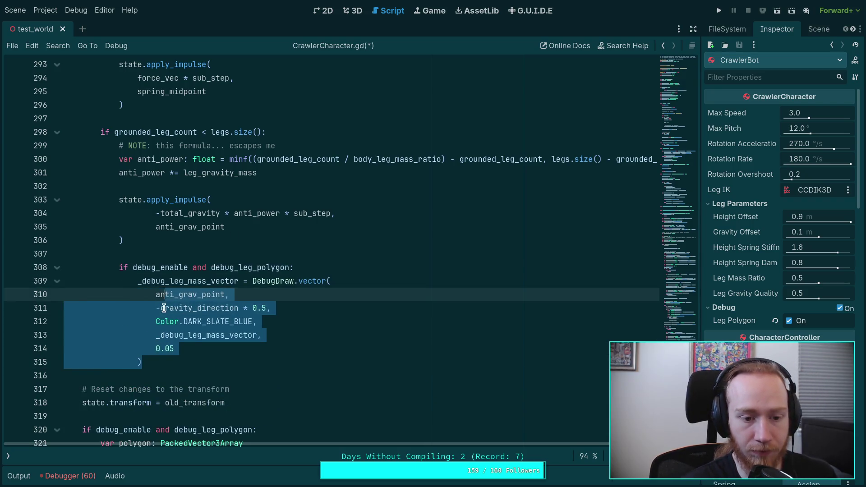
click(270, 322)
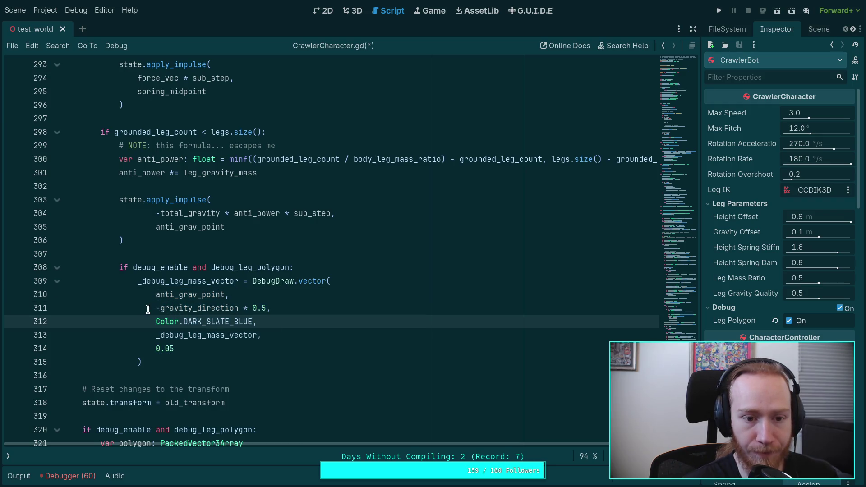
scroll(291, 333, up, 10)
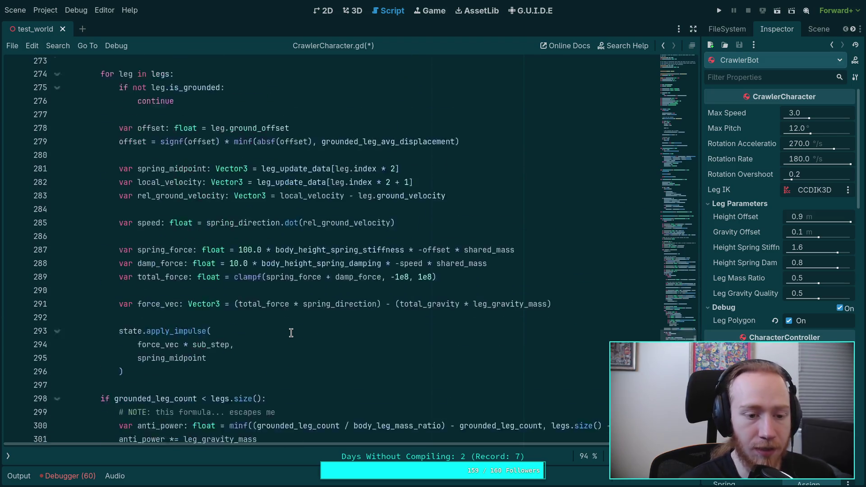
scroll(291, 333, up, 18)
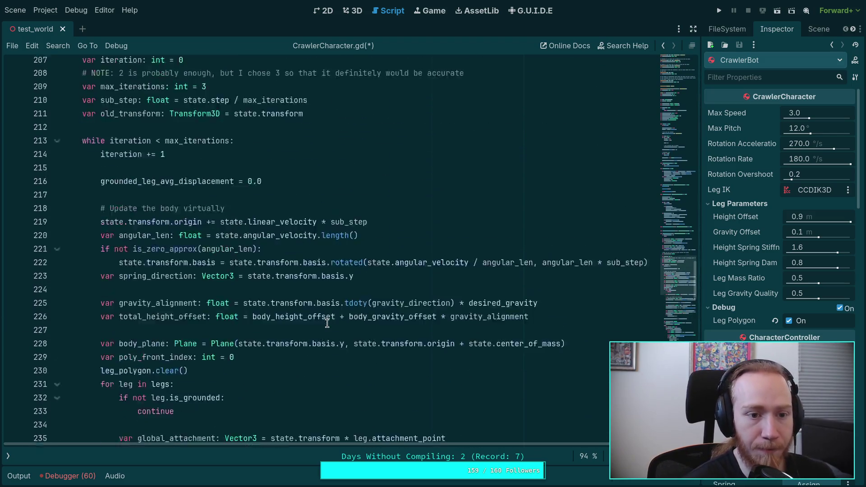
scroll(327, 323, down, 4)
scroll(327, 323, up, 3)
scroll(327, 324, down, 13)
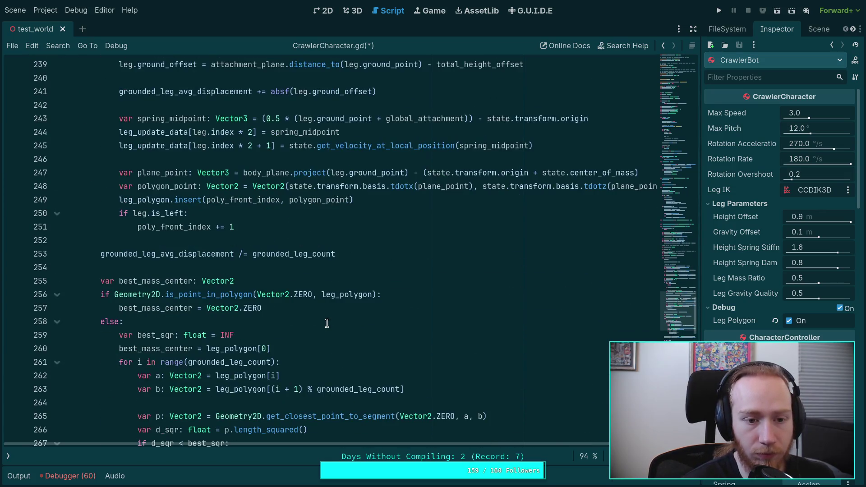
scroll(327, 323, down, 9)
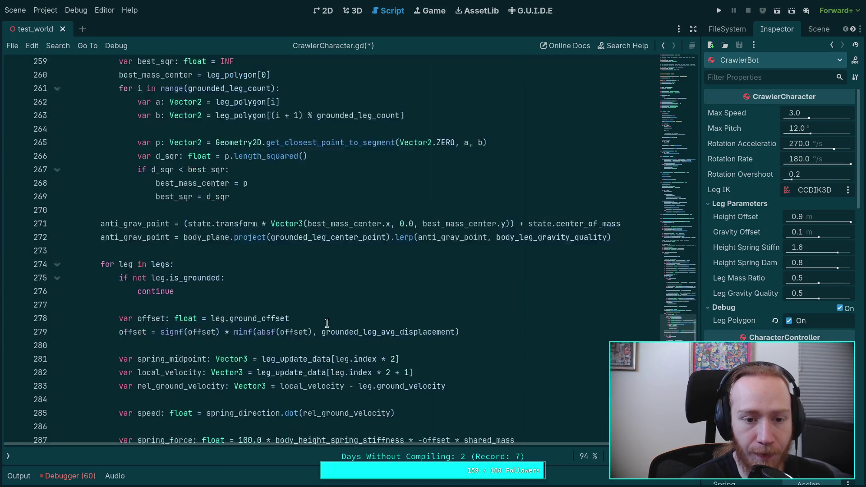
scroll(327, 323, down, 8)
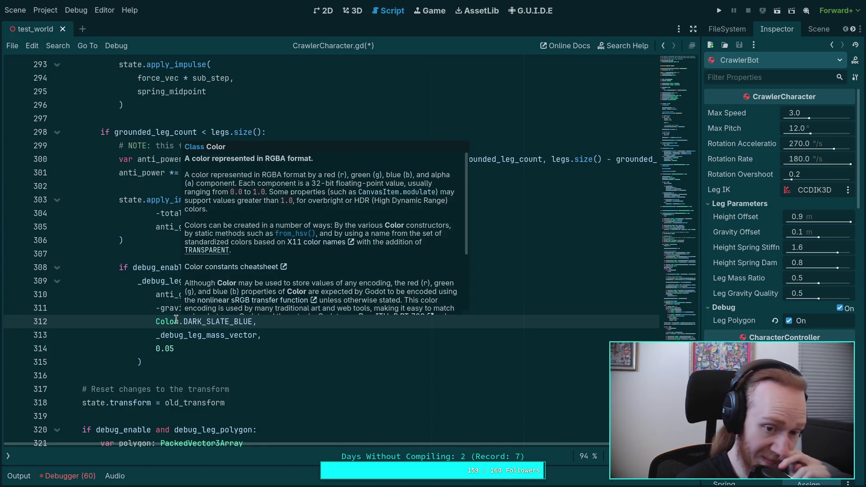
Make the debug vector -total_gravity * anti_power * sub_step, save CrawlerCharacter.gd, and run the project
click(165, 372)
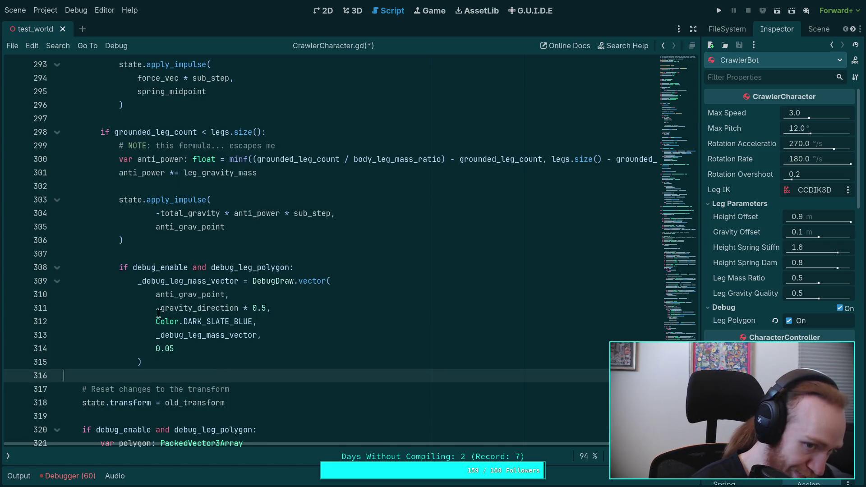
drag(161, 308, 267, 308)
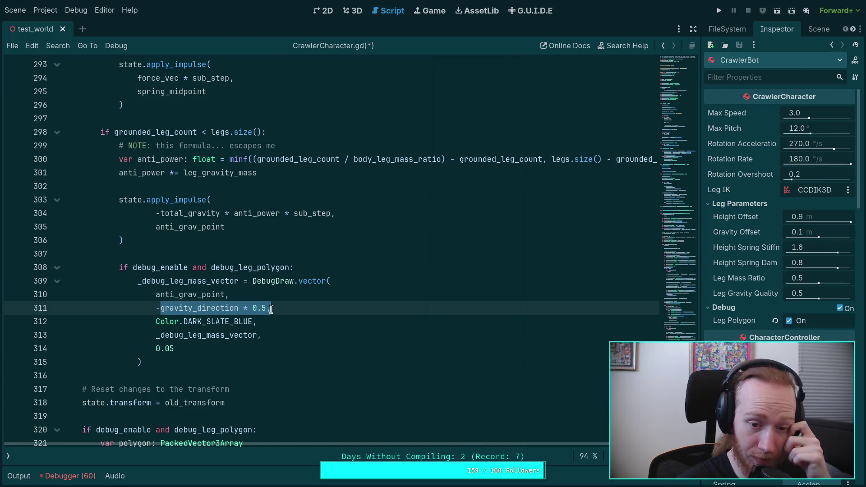
text(total_gr,)
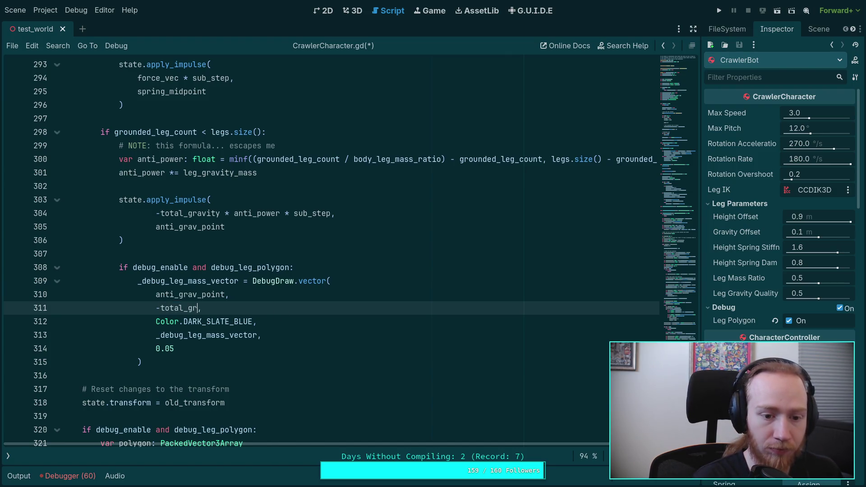
key(Return)
text(ant)
key(Return)
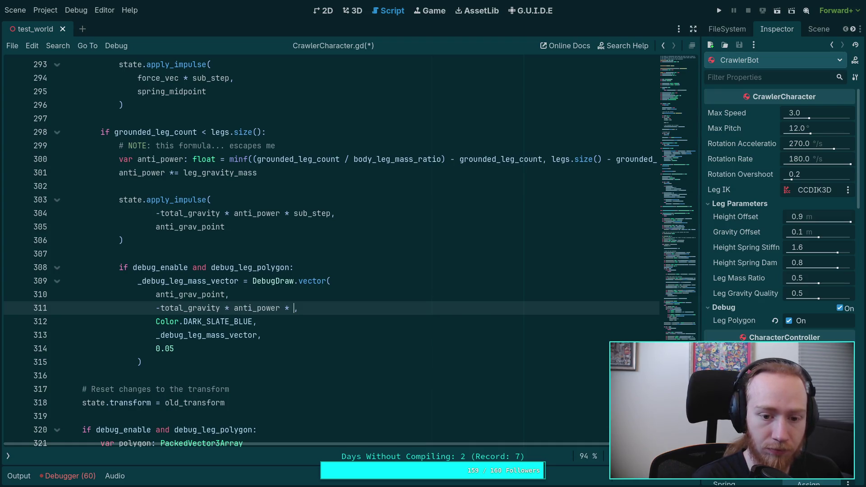
key(Return)
key(ctrl+s)
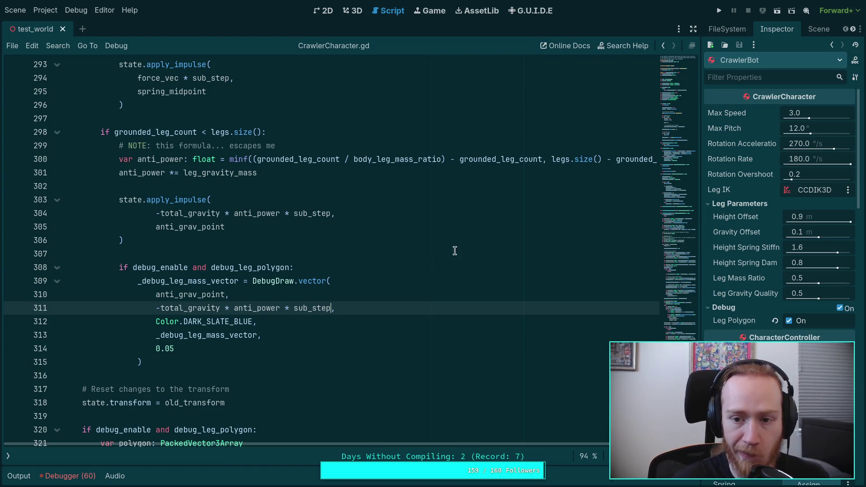
click(720, 10)
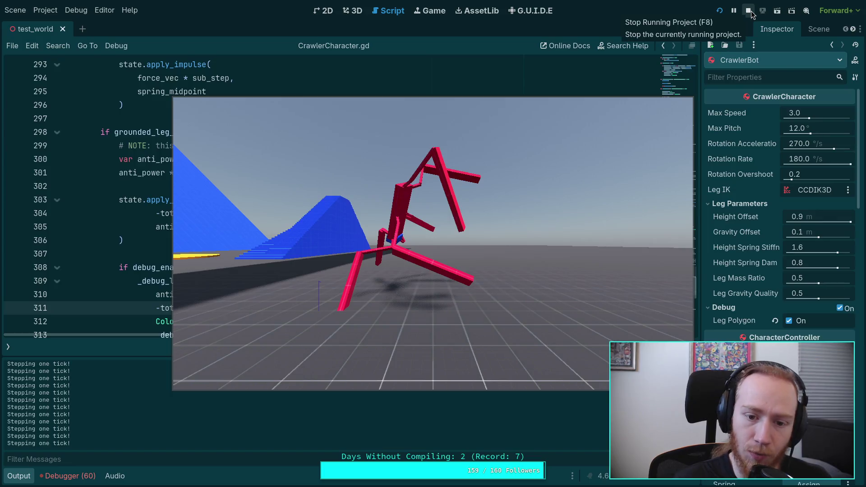
Stop the running game and collapse the Output panel
click(749, 11)
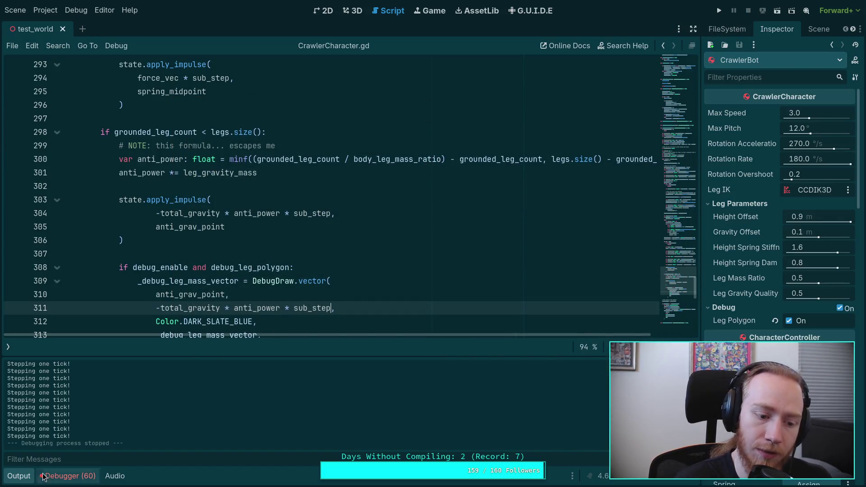
click(11, 477)
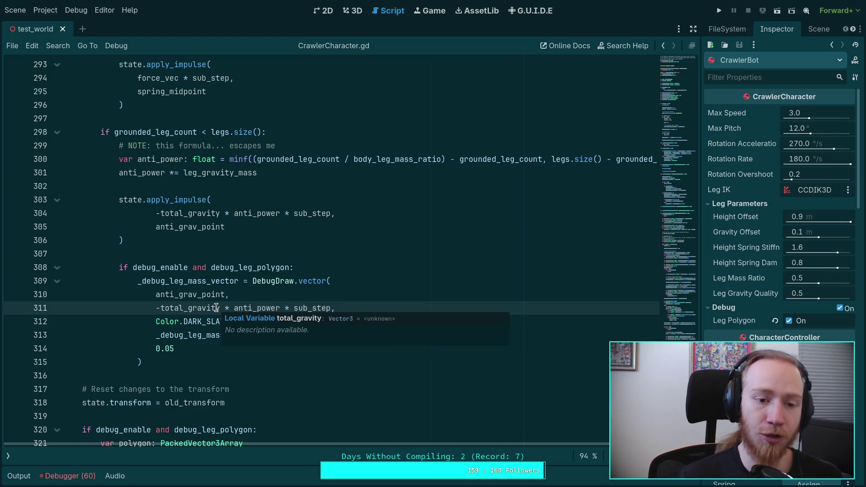
Highlight the uses of total_gravity and leg_gravity_mass, then launch the project again with F5
double_click(194, 207)
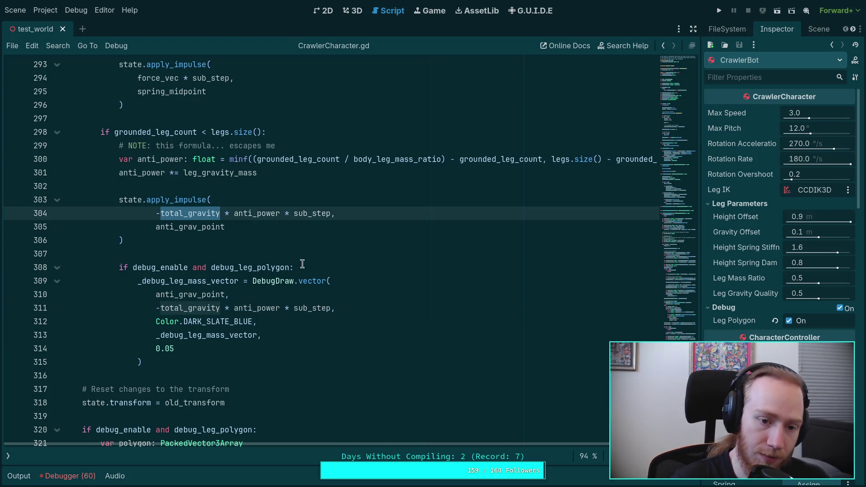
scroll(284, 275, up, 3)
drag(554, 159, 405, 160)
click(390, 160)
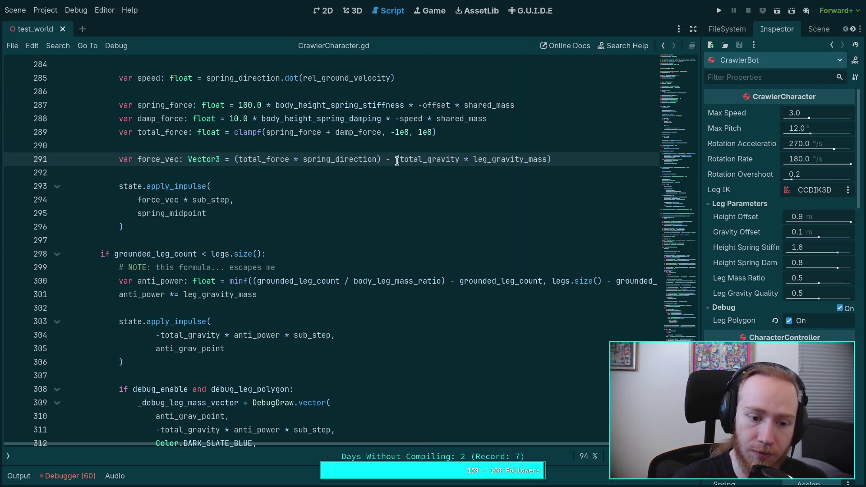
double_click(409, 159)
double_click(493, 162)
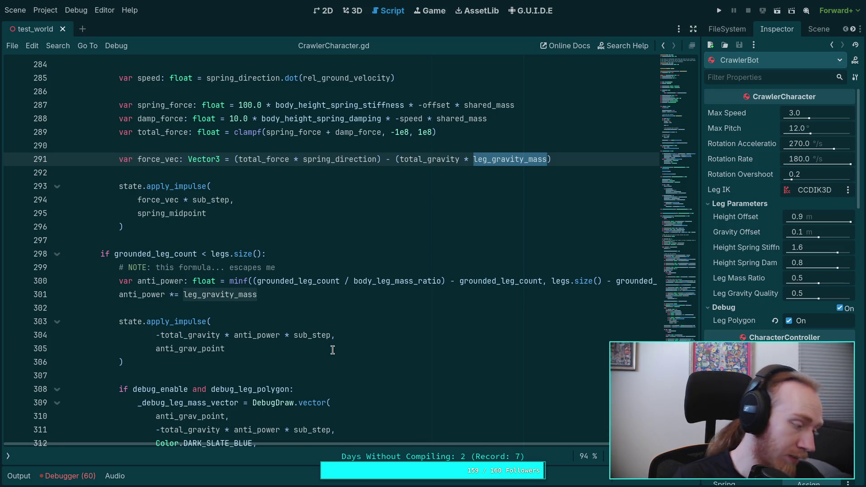
key(F5)
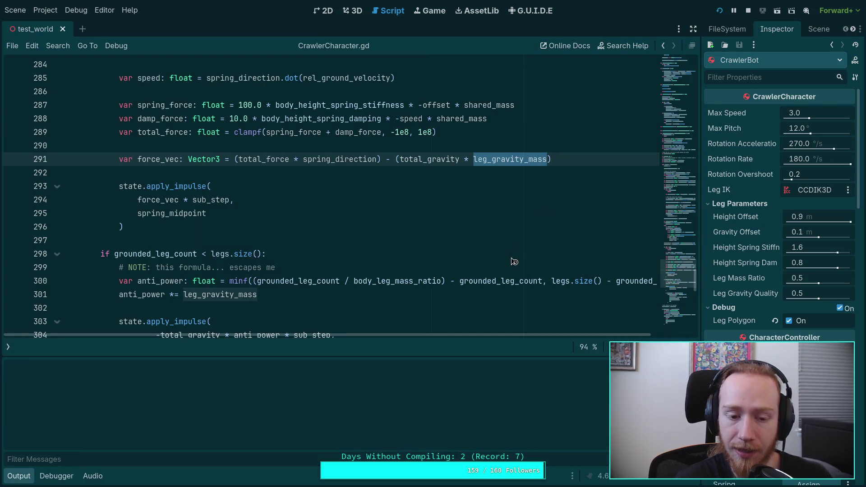
Step the paused crawler simulation tick by tick, resume it, then stop the game
key(period)
key(period)
key(period)
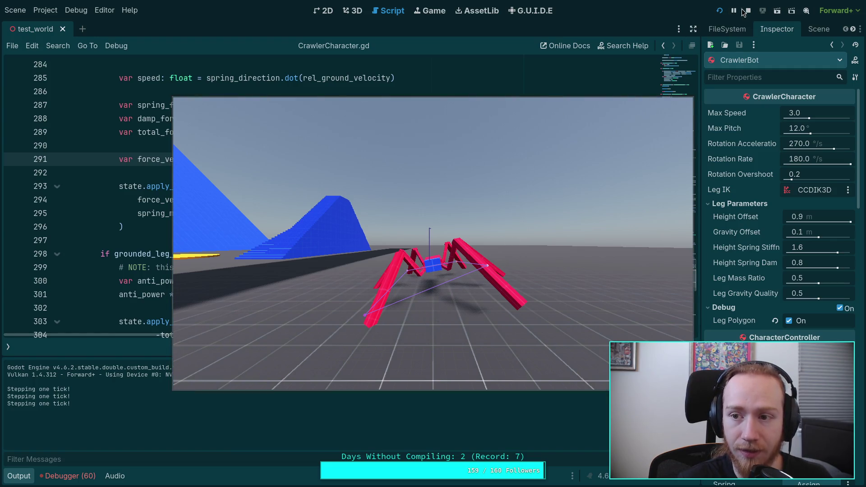
key(p)
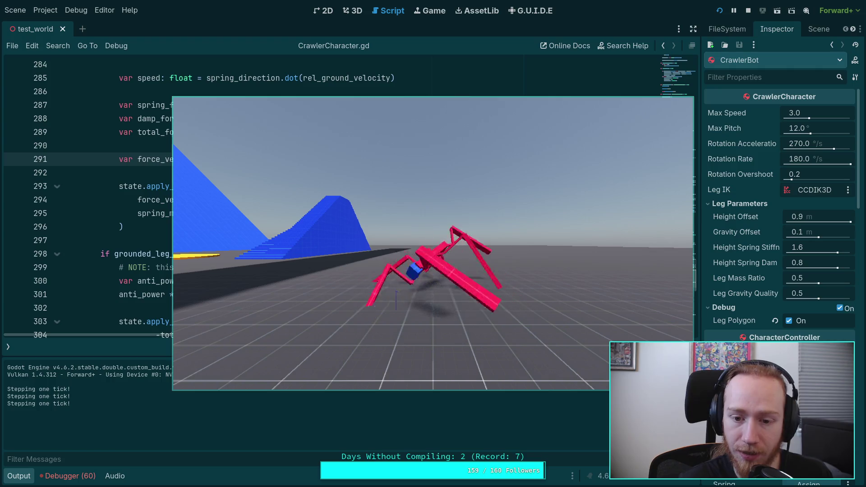
click(748, 10)
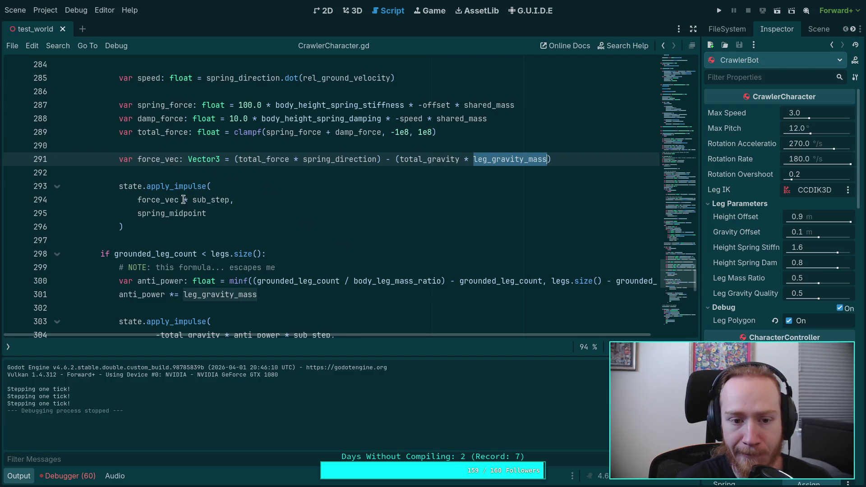
scroll(215, 206, down, 3)
scroll(296, 247, up, 2)
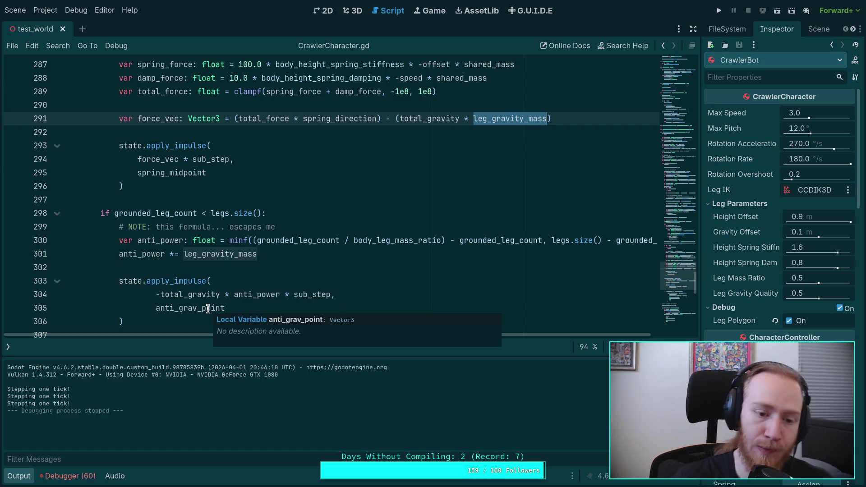
double_click(208, 309)
scroll(231, 269, up, 7)
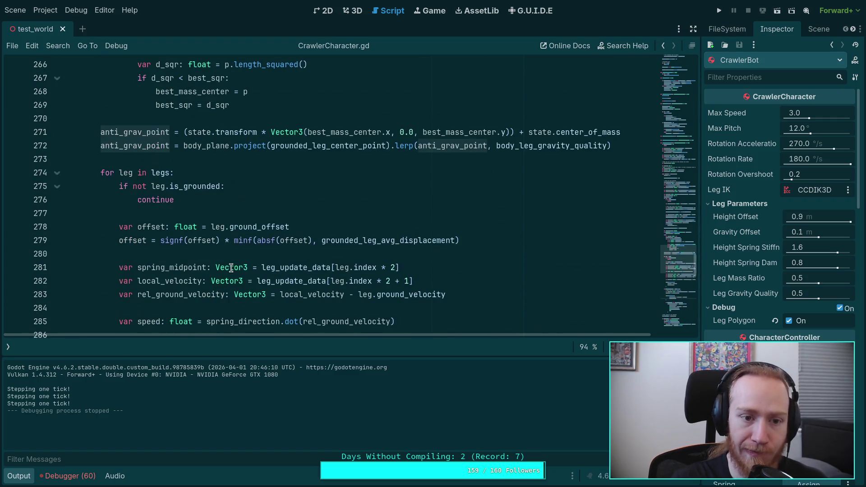
scroll(242, 262, down, 13)
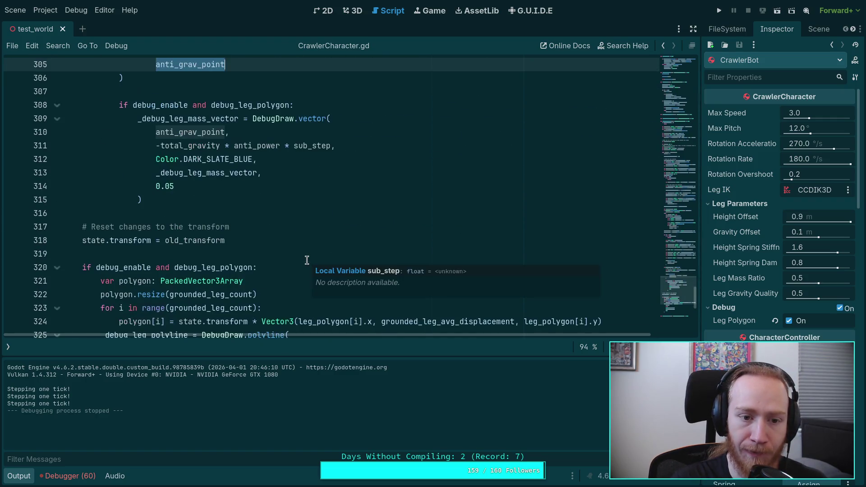
scroll(306, 260, down, 3)
scroll(307, 260, up, 15)
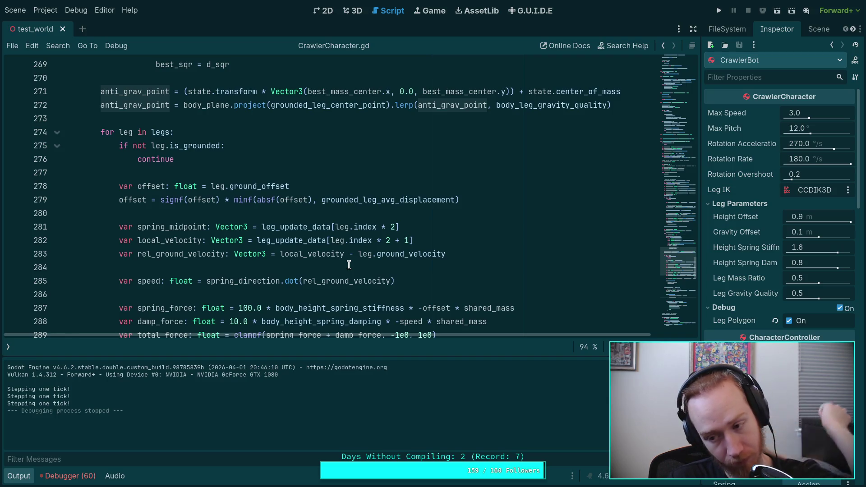
scroll(349, 264, down, 10)
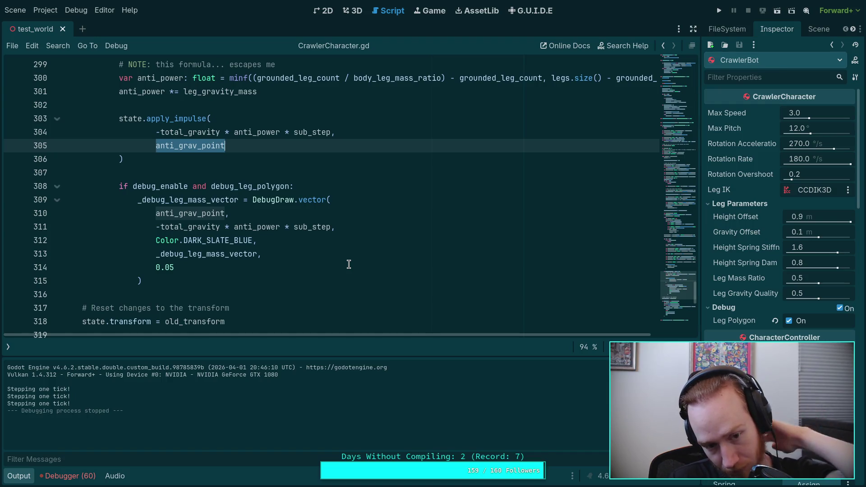
scroll(349, 265, up, 6)
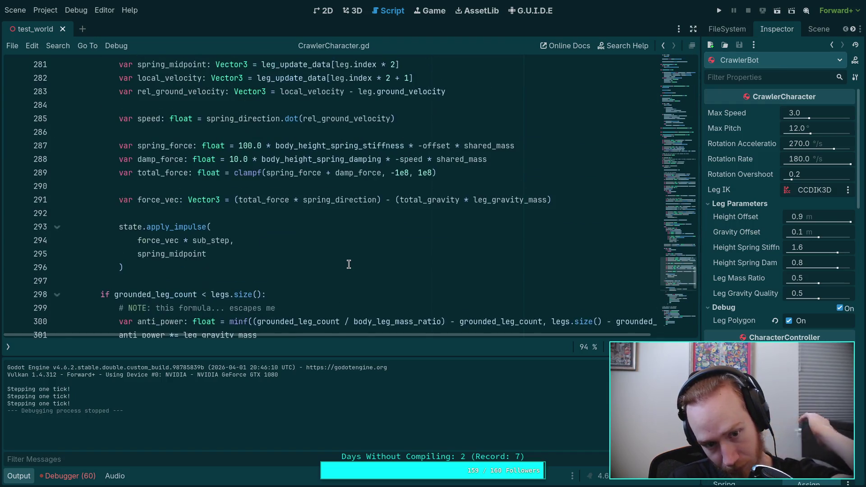
scroll(349, 265, up, 3)
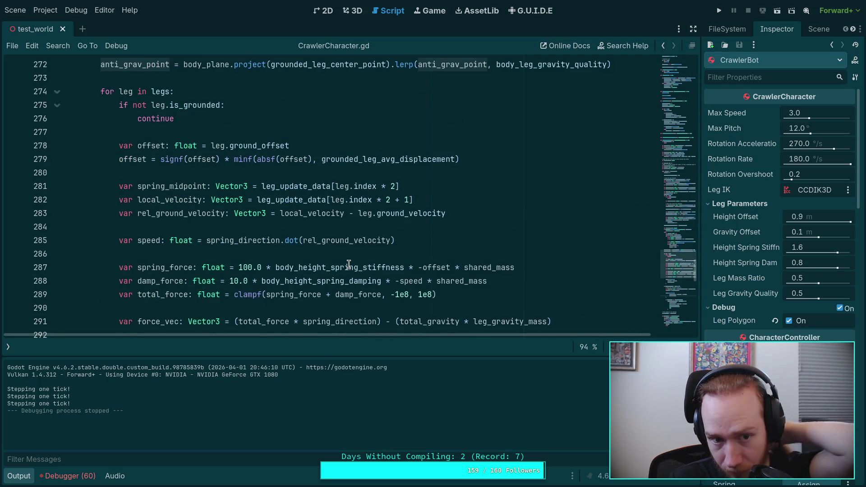
scroll(349, 265, down, 2)
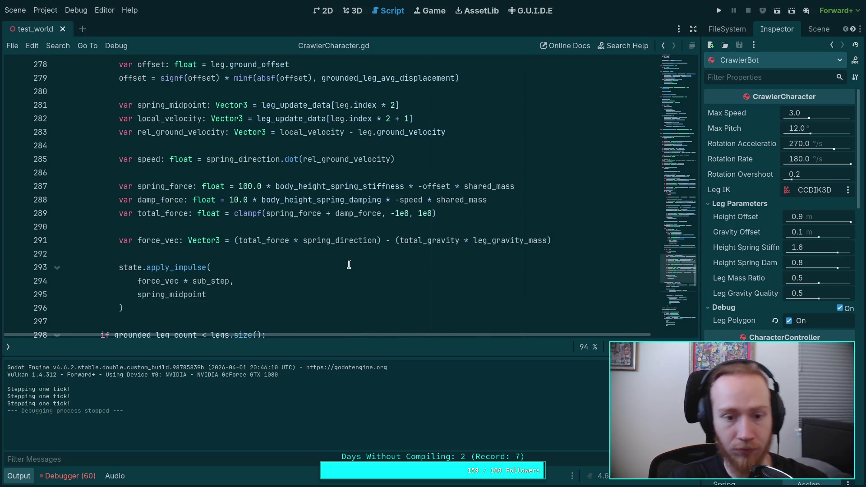
double_click(421, 242)
double_click(501, 240)
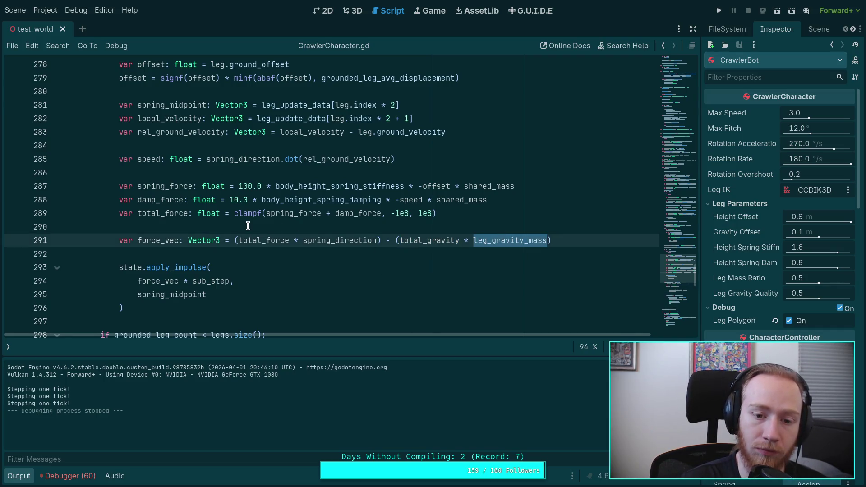
scroll(248, 226, down, 6)
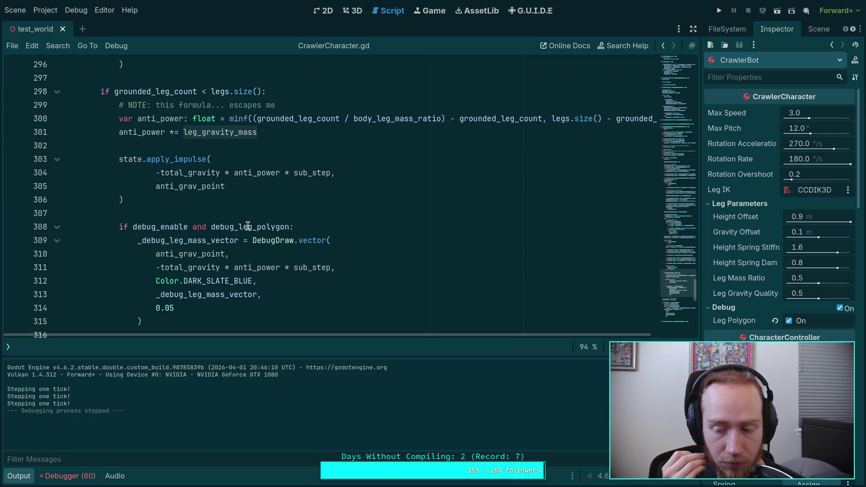
scroll(253, 221, up, 7)
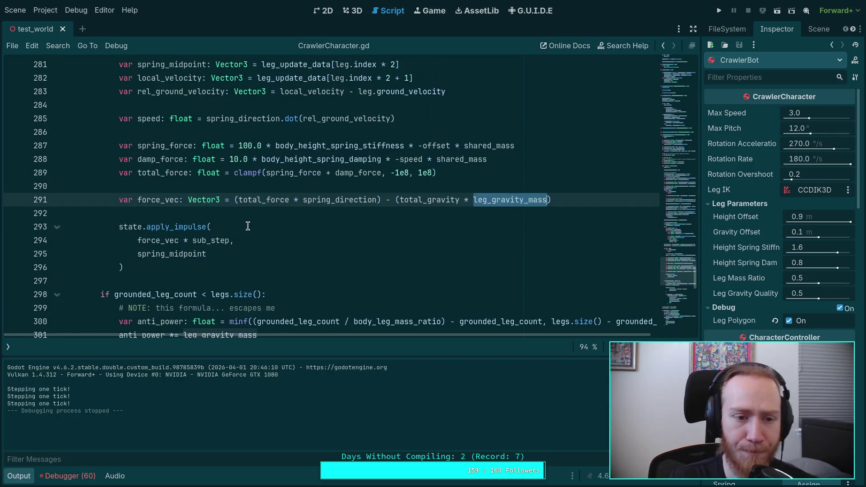
scroll(343, 284, up, 6)
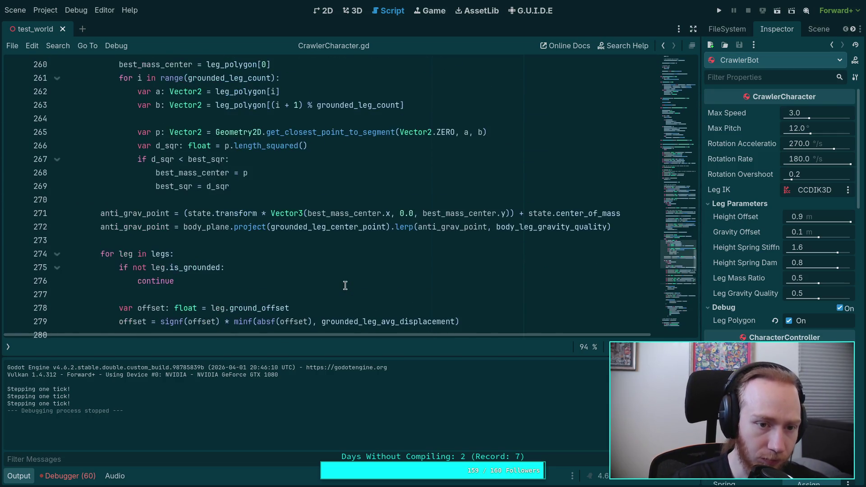
scroll(293, 269, up, 1)
click(252, 280)
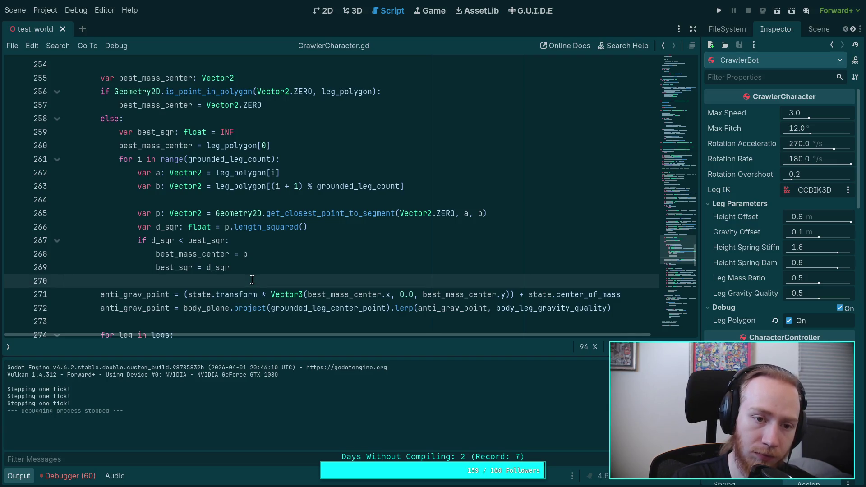
mouse_move(152, 104)
scroll(345, 235, down, 4)
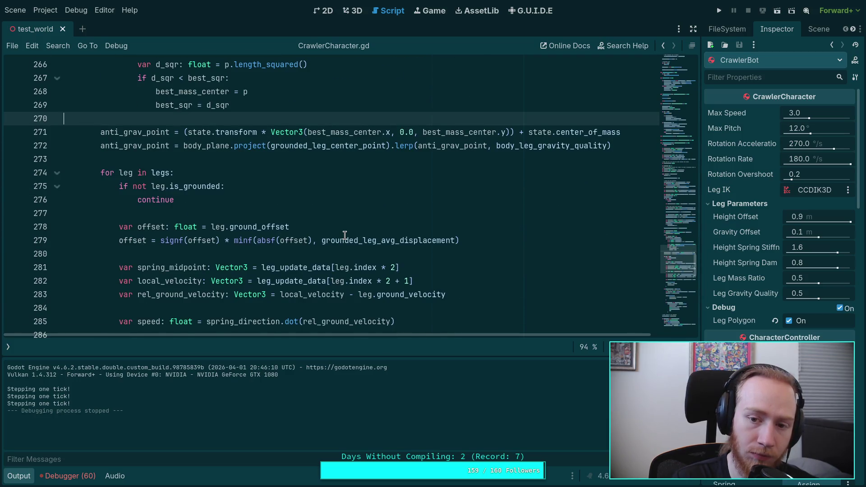
scroll(345, 235, down, 1)
scroll(345, 235, down, 6)
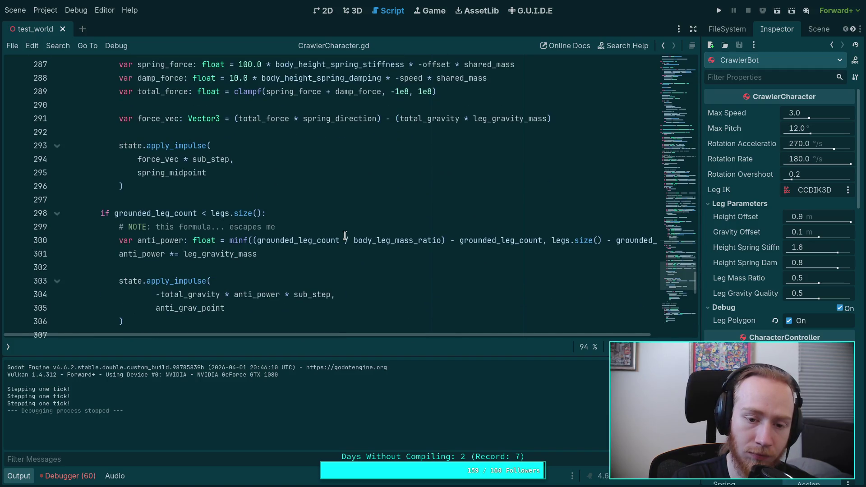
scroll(345, 235, down, 2)
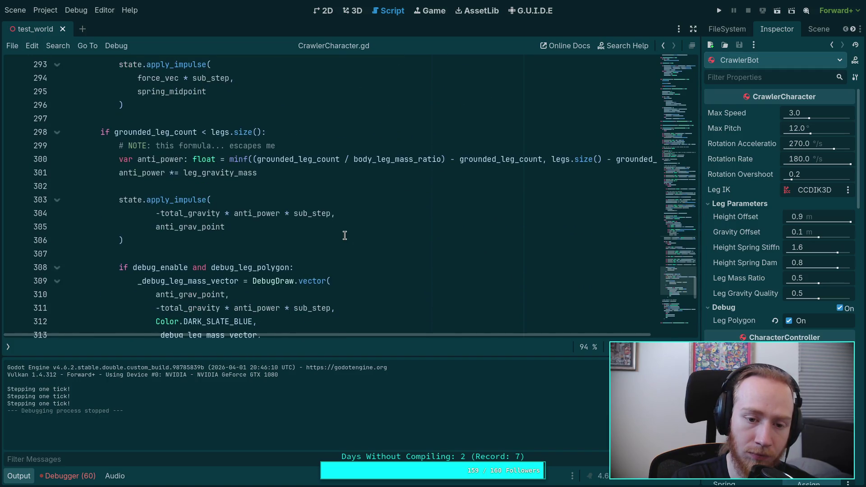
scroll(344, 235, up, 2)
scroll(344, 236, down, 2)
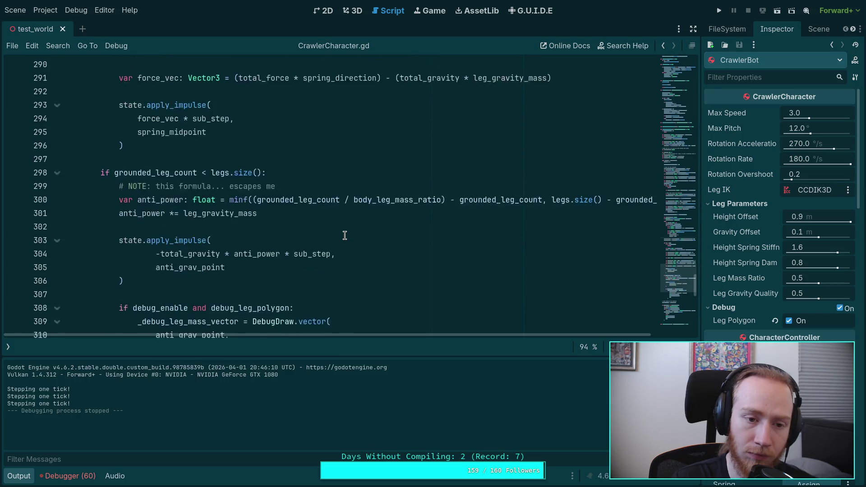
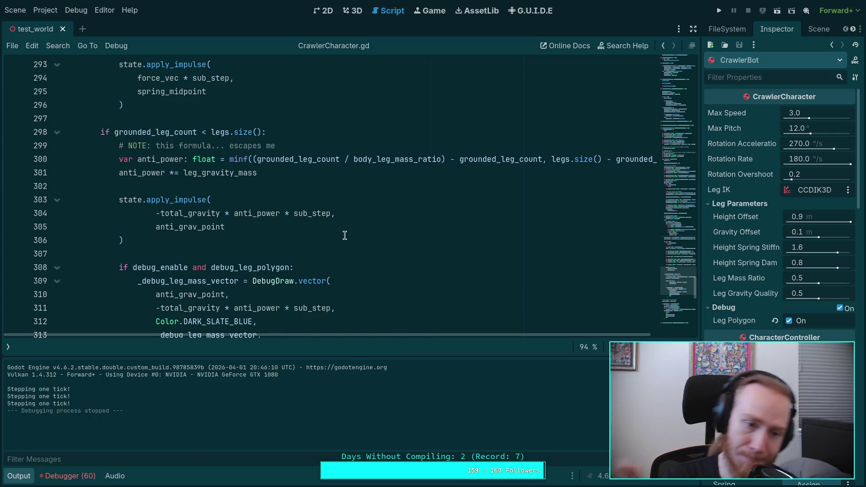
Cut the anti-gravity impulse and debug drawing block, removing the leftover blank lines
scroll(344, 235, down, 1)
scroll(346, 240, down, 3)
scroll(343, 247, up, 4)
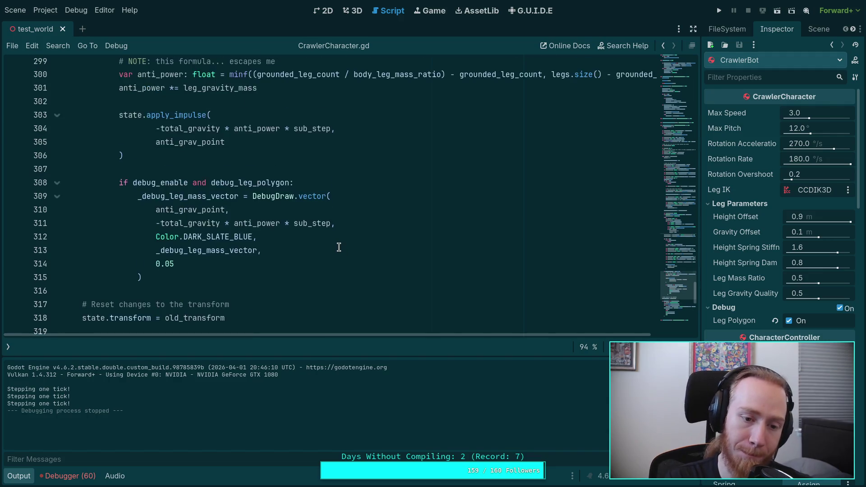
scroll(274, 260, up, 2)
scroll(239, 275, down, 4)
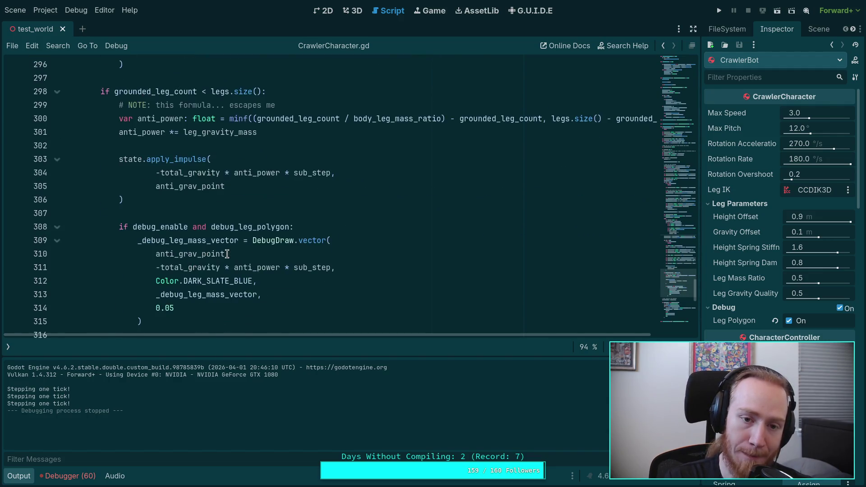
click(210, 291)
scroll(210, 291, up, 4)
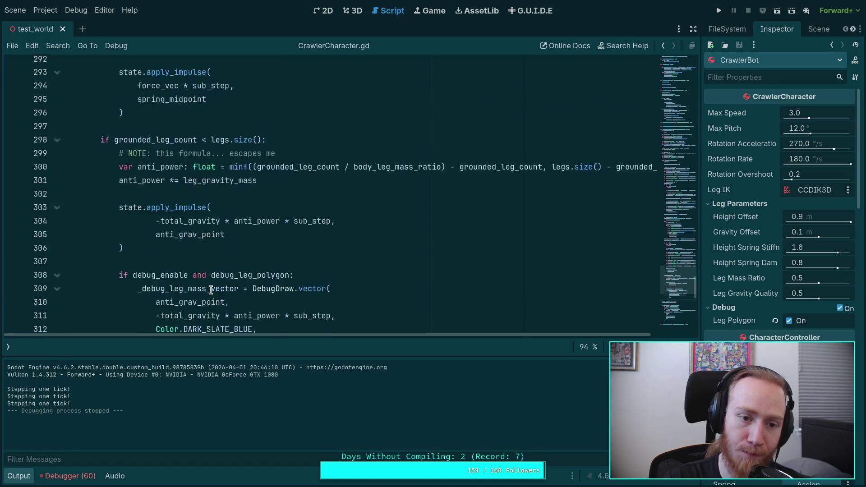
scroll(124, 231, down, 1)
scroll(134, 230, up, 4)
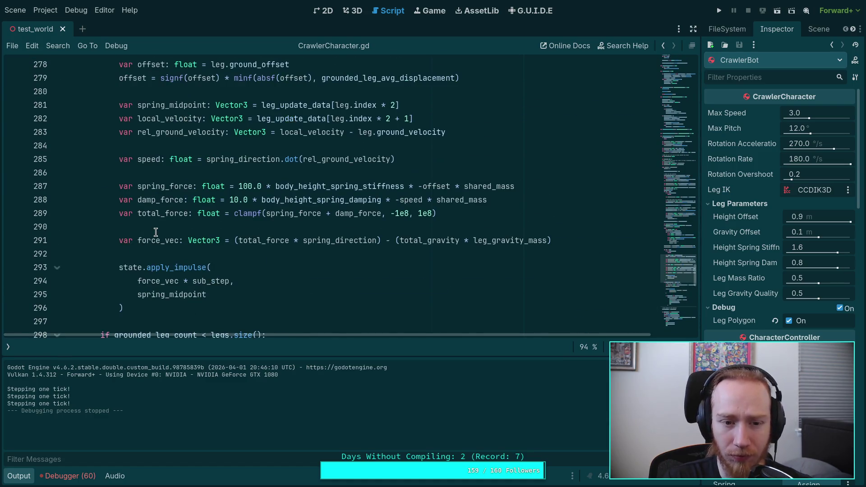
scroll(144, 233, down, 3)
mouse_move(100, 213)
mouse_down()
mouse_move(207, 261)
mouse_move(224, 239)
mouse_move(208, 258)
mouse_move(212, 243)
mouse_up()
scroll(223, 239, down, 5)
scroll(213, 242, up, 1)
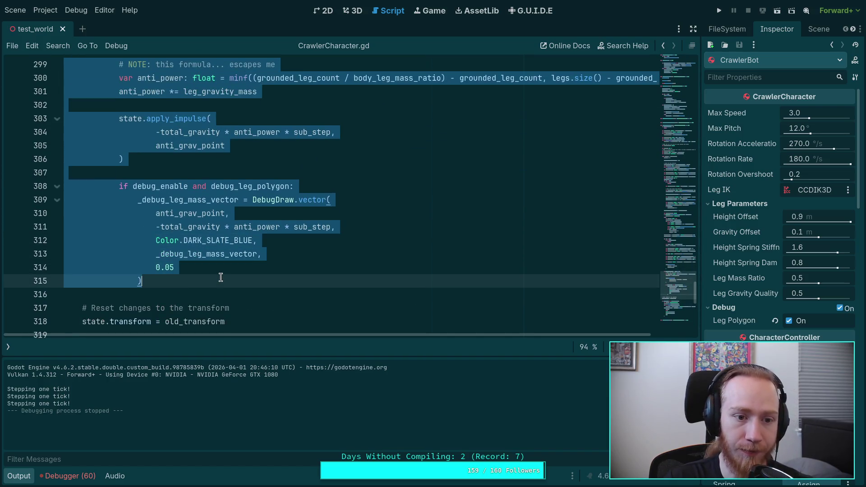
key(BackSpace)
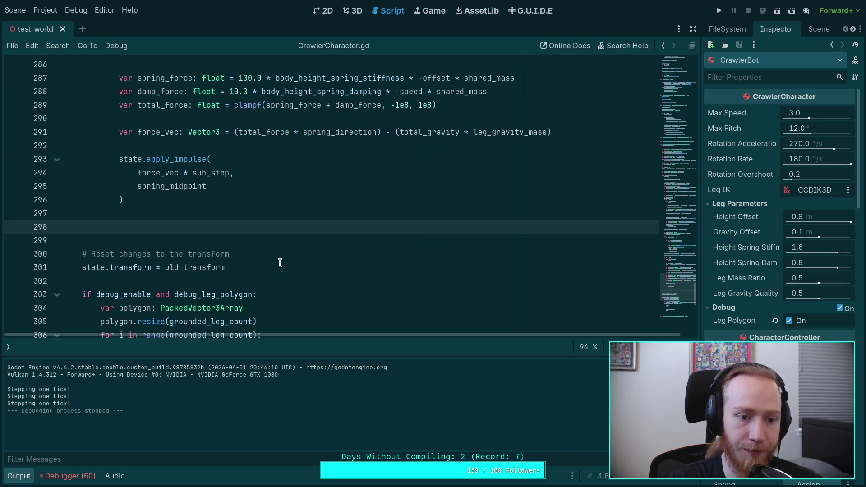
key(BackSpace)
key(BackSpace)
Paste the block above the 'for leg in legs' loop, then save and run the project
scroll(278, 253, up, 7)
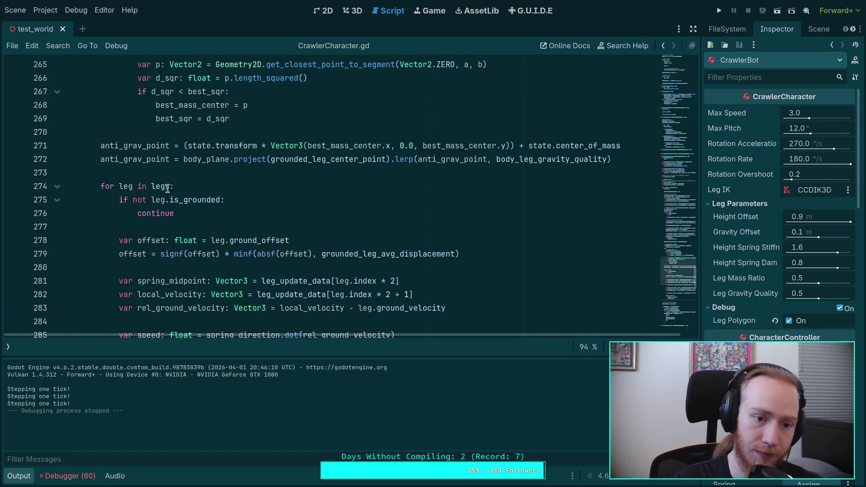
click(206, 172)
key(Return)
key(Return)
key(Up)
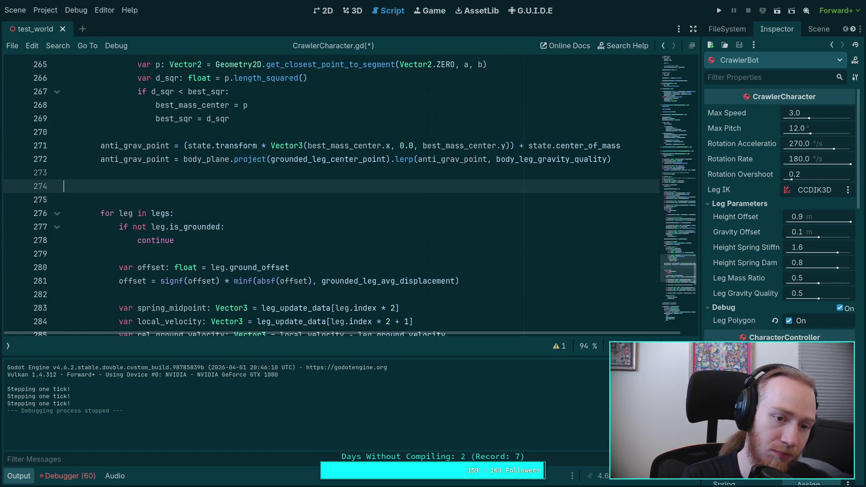
key(ctrl+v)
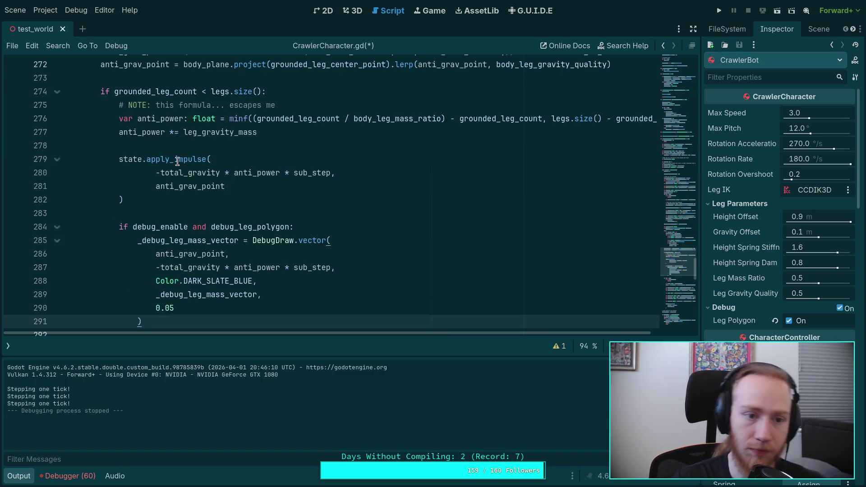
click(718, 10)
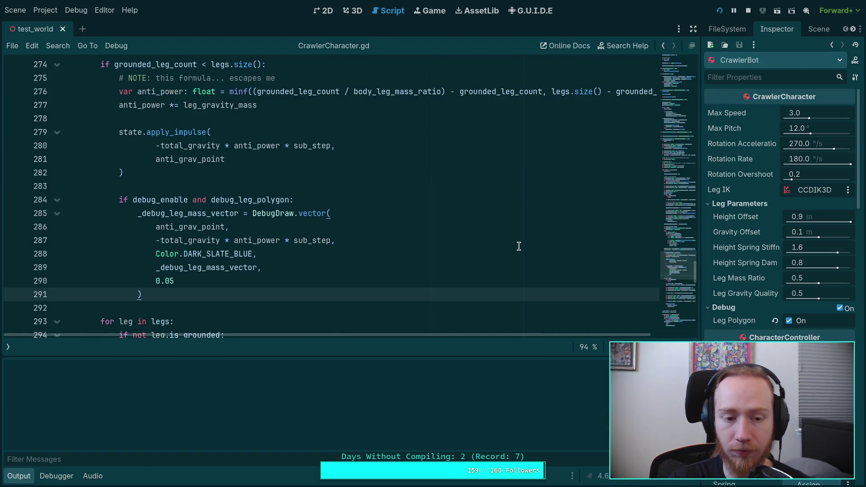
Step the game two ticks to watch the spider's legs, then stop it
key(period)
key(period)
key(period)
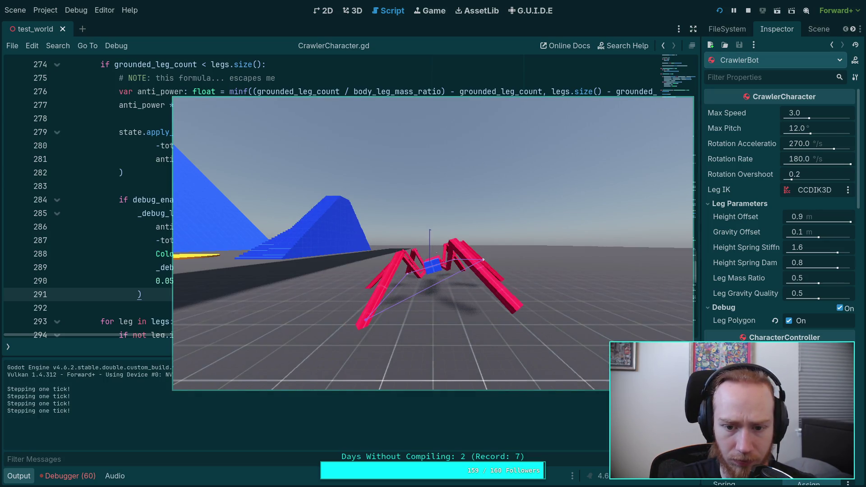
key(period)
key(period)
key(period)
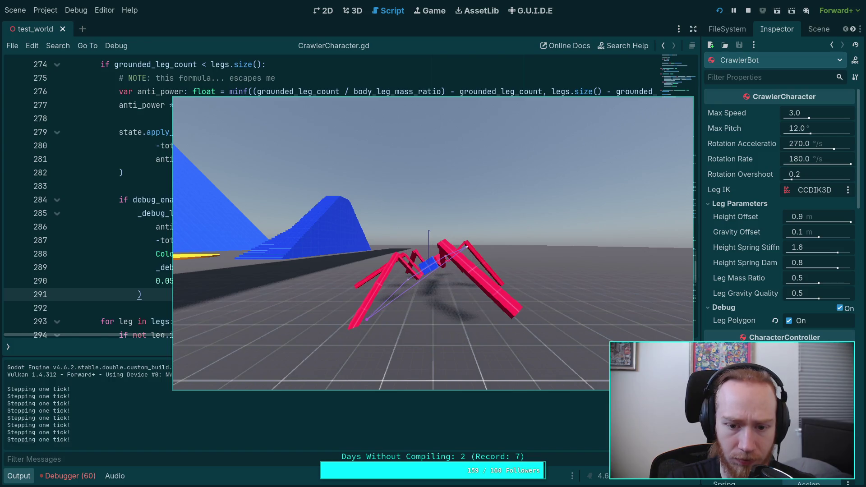
click(749, 10)
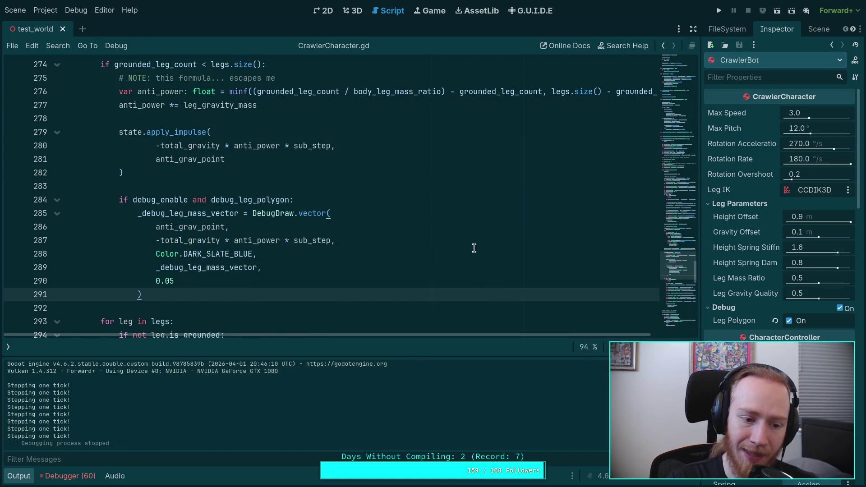
Relaunch the game, step two more ticks, and stop it again
mouse_move(165, 316)
scroll(165, 315, up, 1)
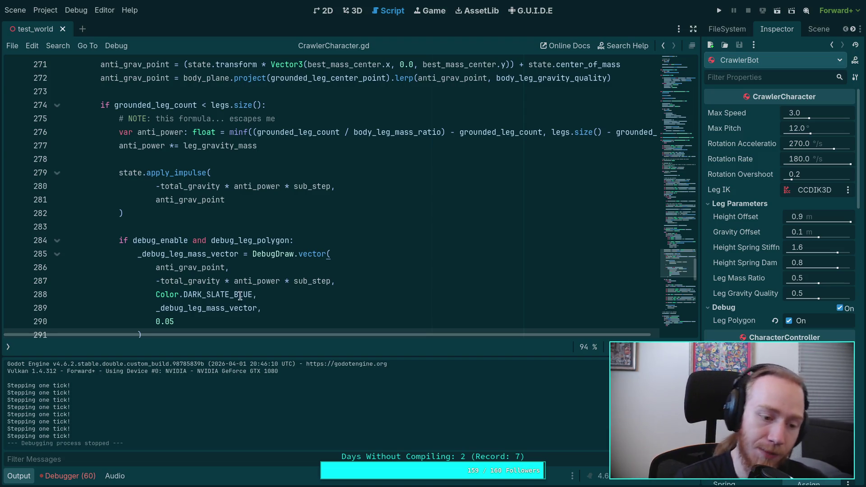
click(719, 10)
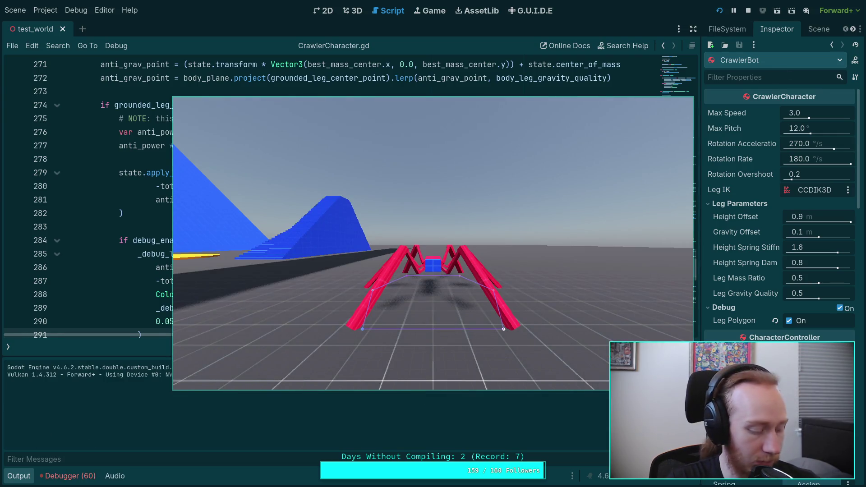
key(period)
key(period)
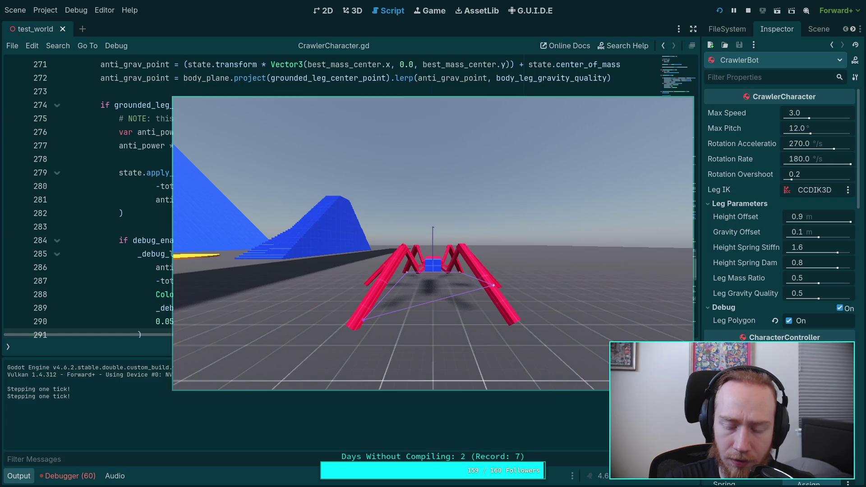
key(period)
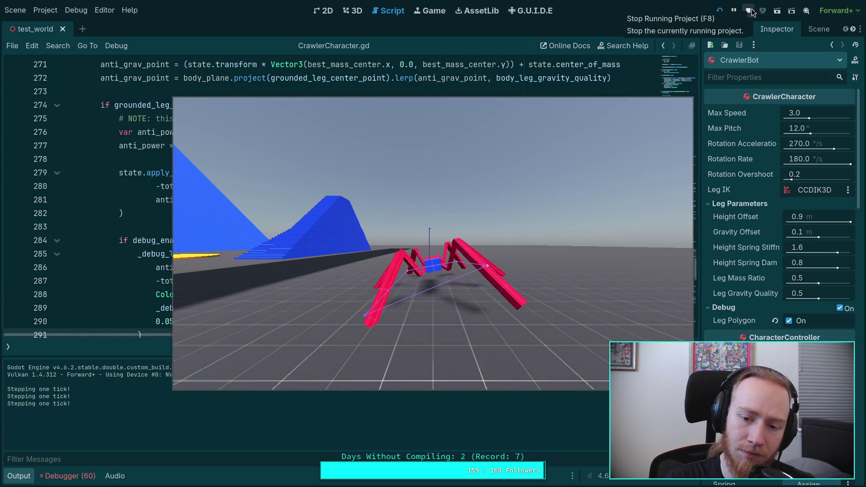
click(751, 9)
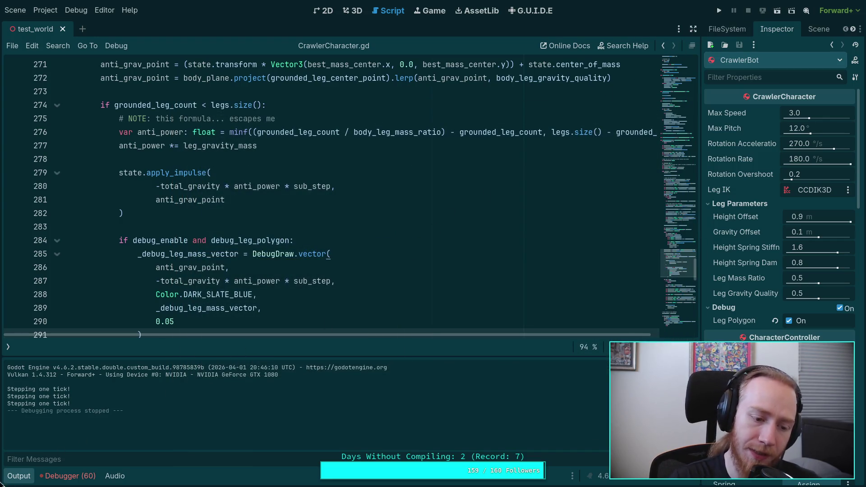
Collapse the Output panel, select leg_gravity_mass, and scroll to its declaration and back
click(17, 477)
mouse_move(178, 370)
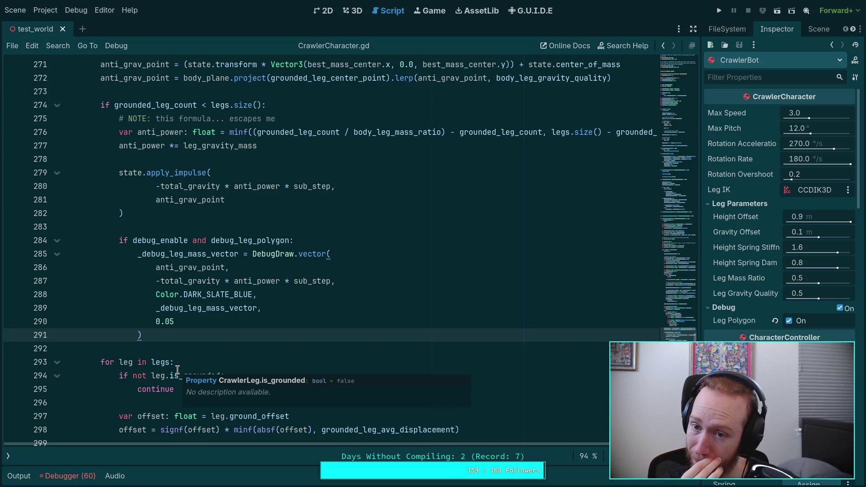
scroll(316, 315, down, 6)
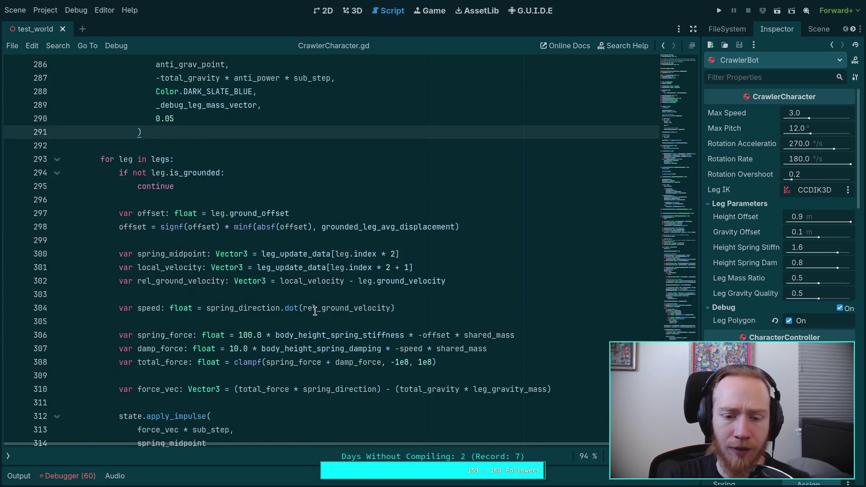
double_click(498, 348)
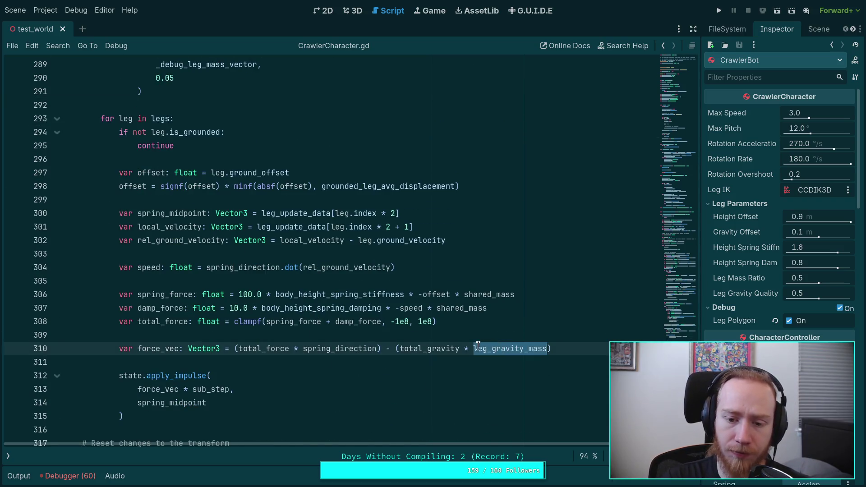
scroll(350, 325, up, 1)
scroll(351, 326, up, 20)
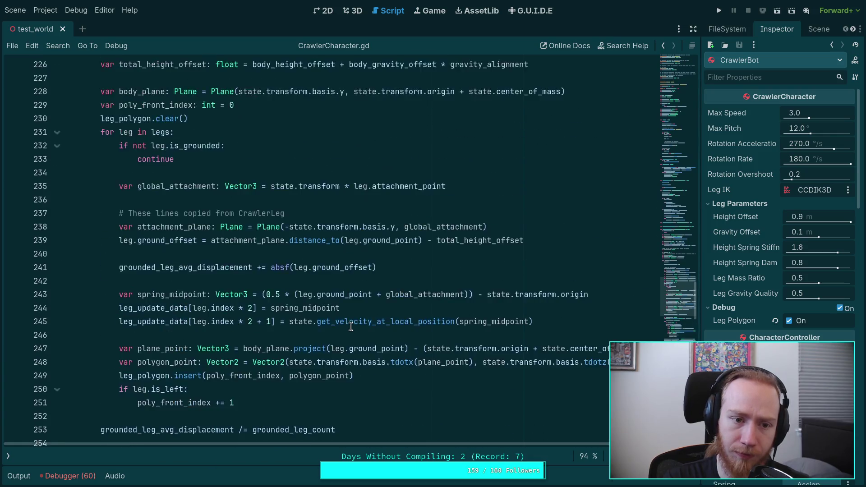
scroll(351, 325, up, 5)
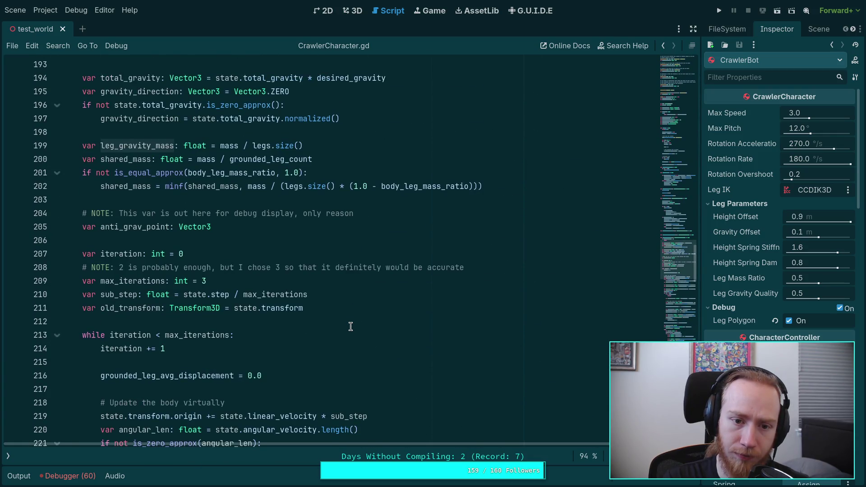
scroll(351, 326, down, 1)
scroll(350, 326, down, 20)
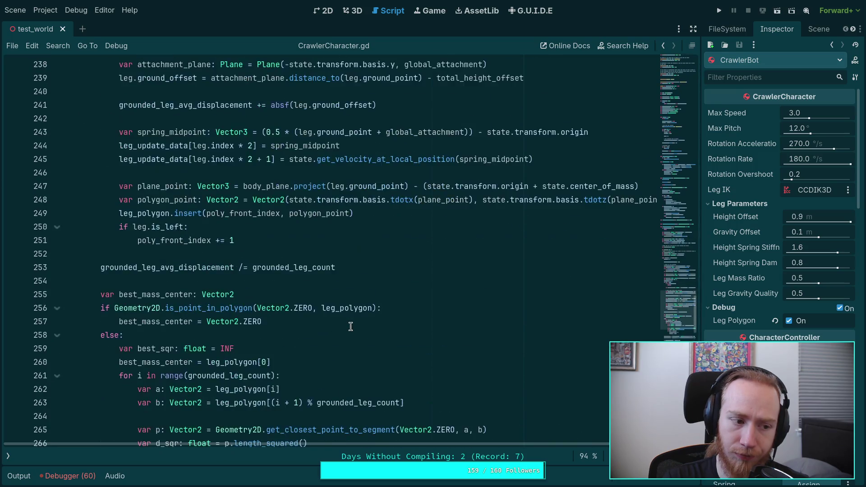
scroll(351, 326, down, 3)
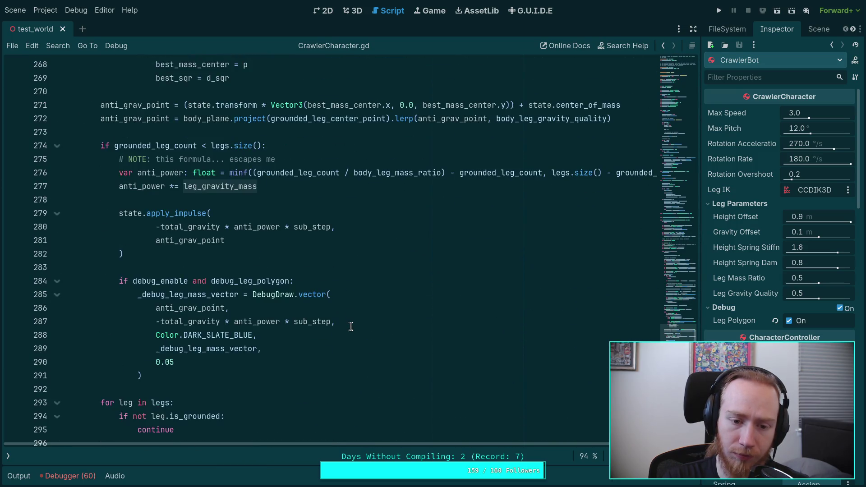
scroll(351, 326, up, 3)
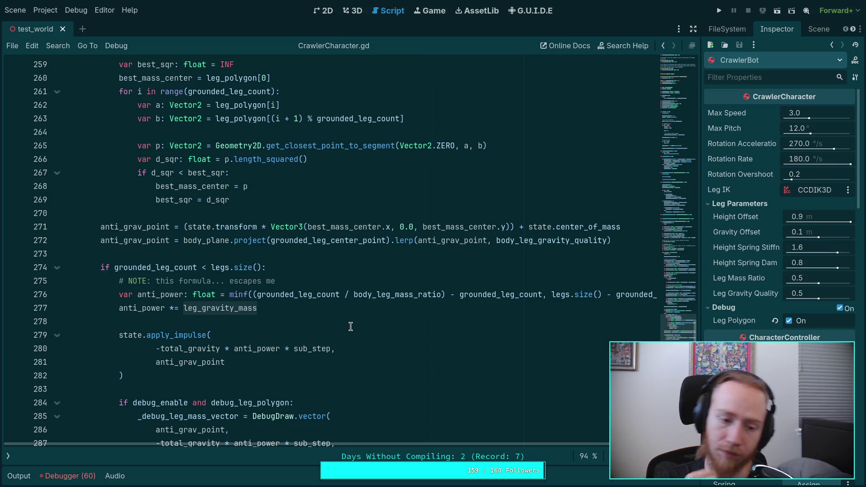
click(351, 326)
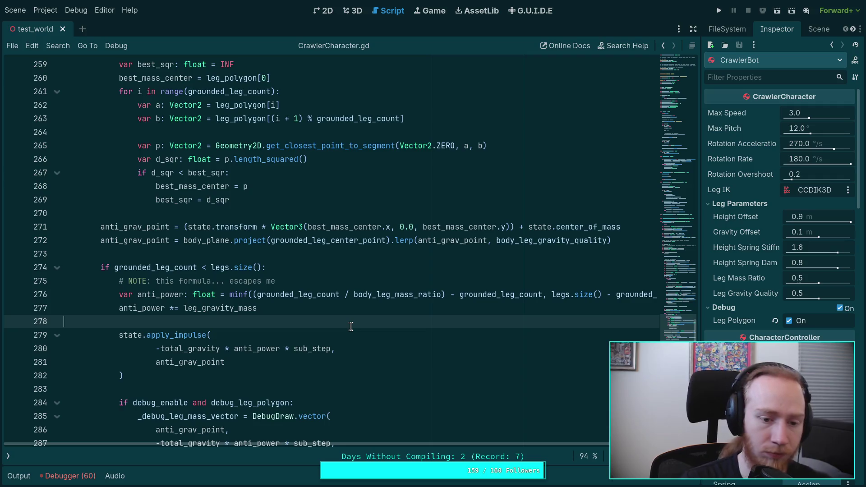
Add print(anti_power) above the anti_power multiplication and save the script
scroll(349, 322, down, 2)
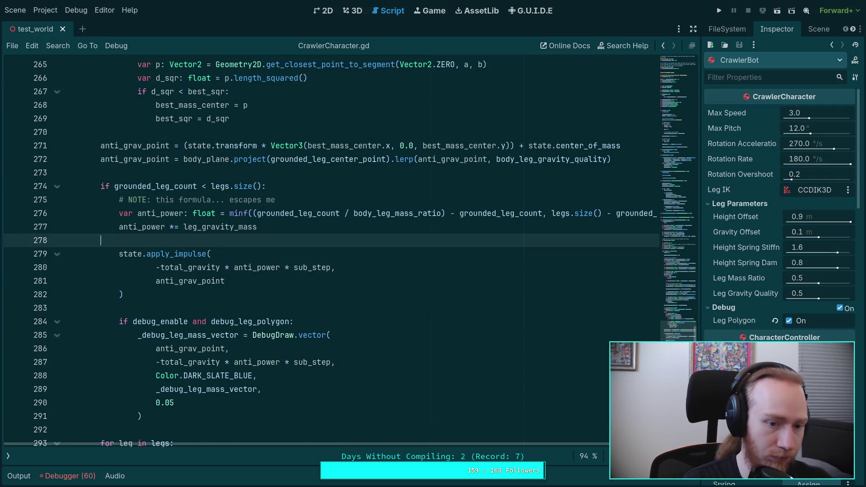
text(print(anti_)
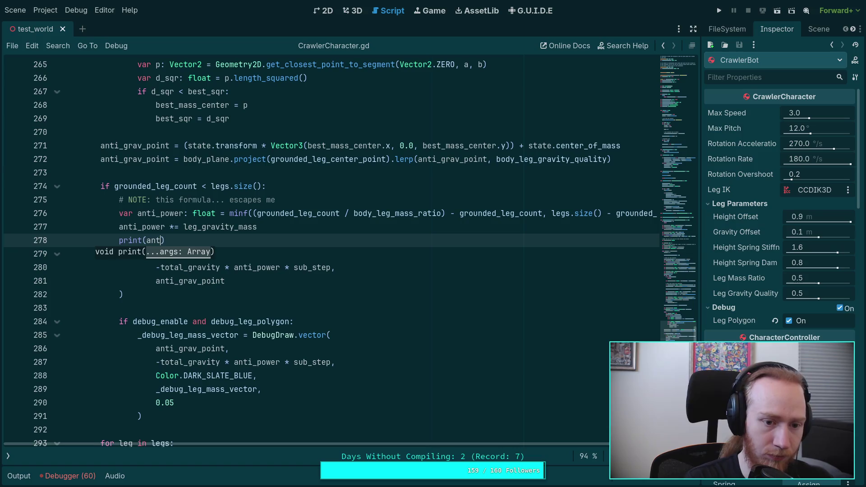
text(power)
key(alt+Up)
key(ctrl+s)
Run the project with F5, step three physics ticks, and stop it
key(F5)
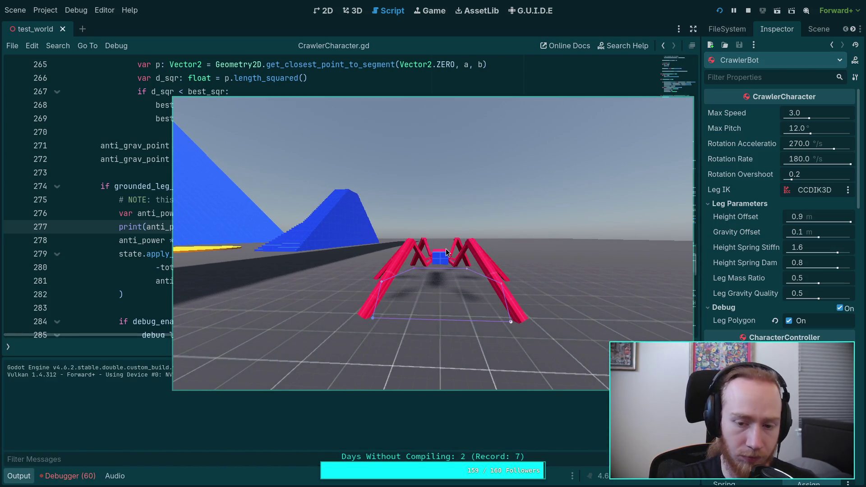
key(period)
key(period)
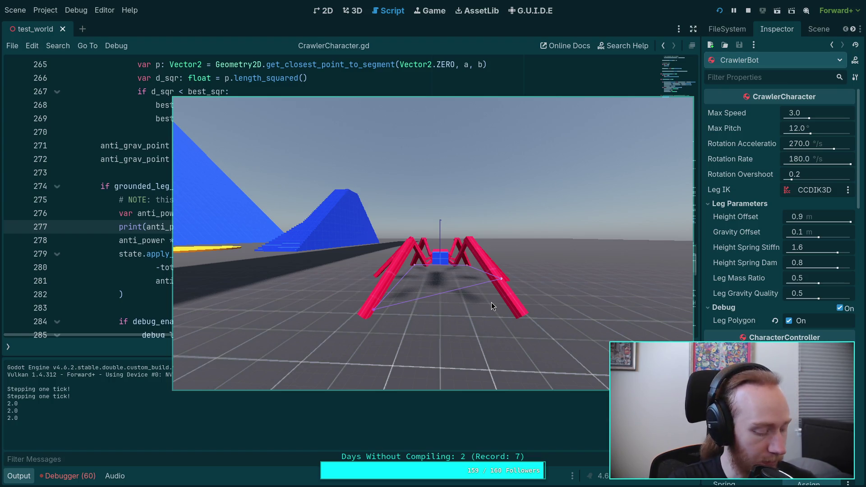
key(period)
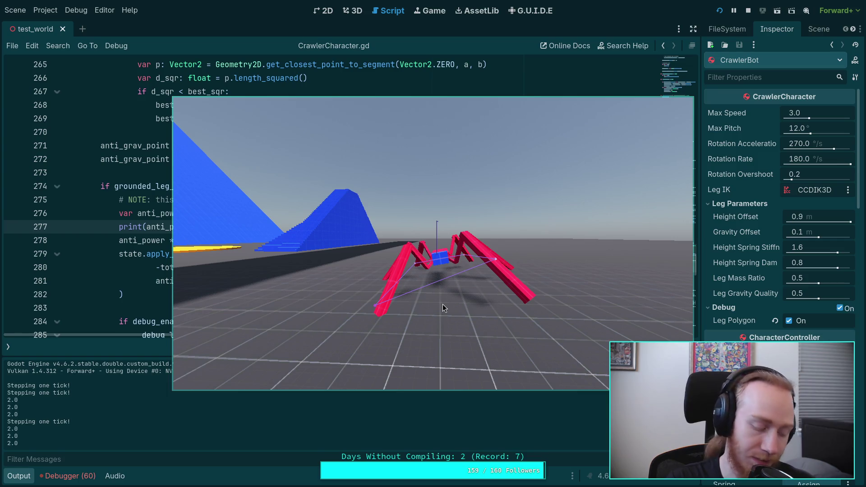
key(period)
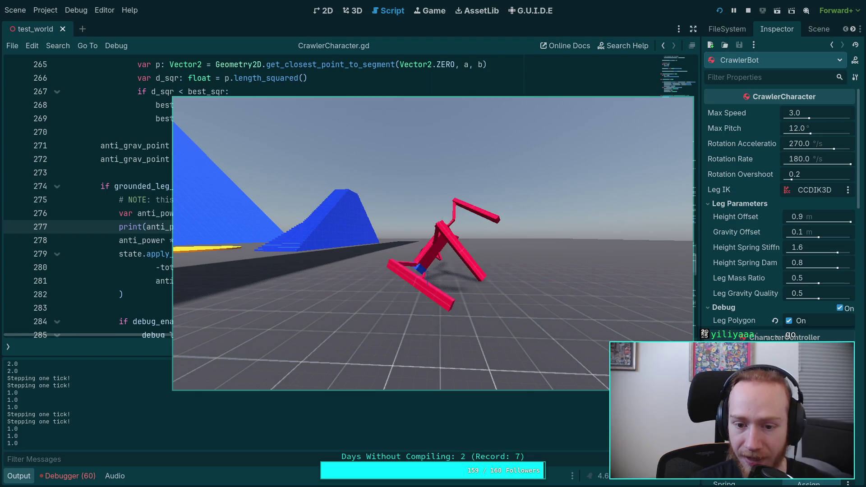
click(748, 10)
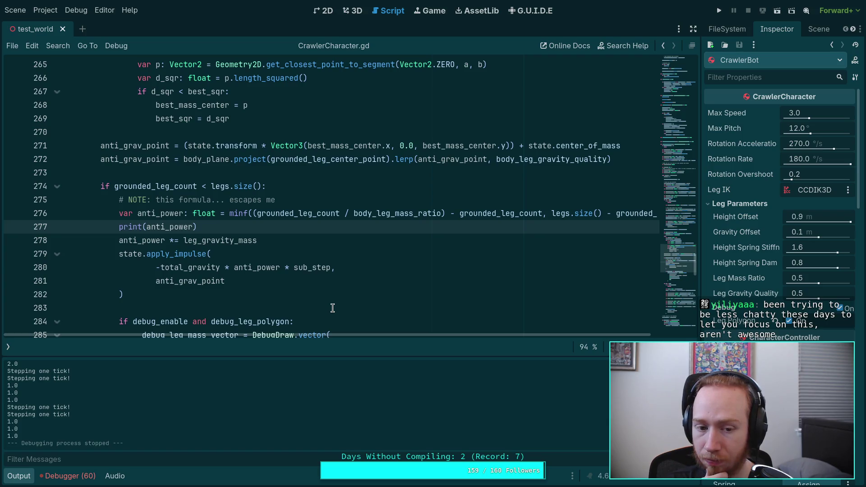
Collapse the Output panel and select total_gravity in the leg force calculation
scroll(333, 307, up, 4)
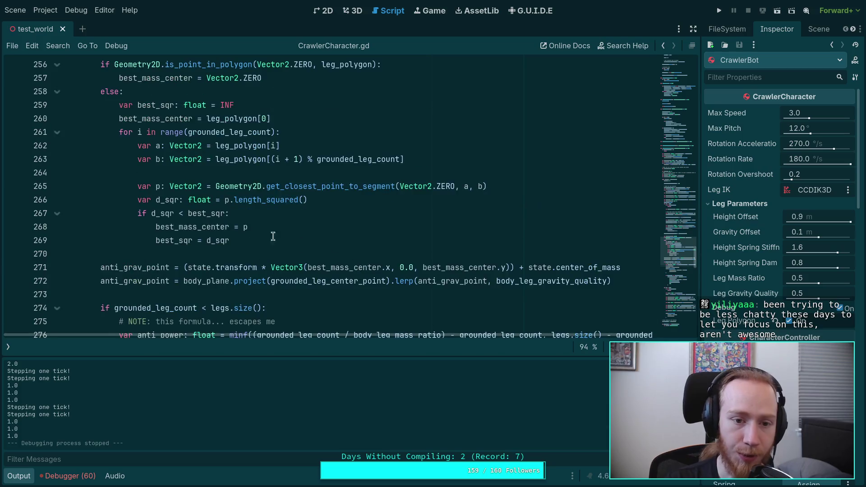
scroll(255, 145, down, 14)
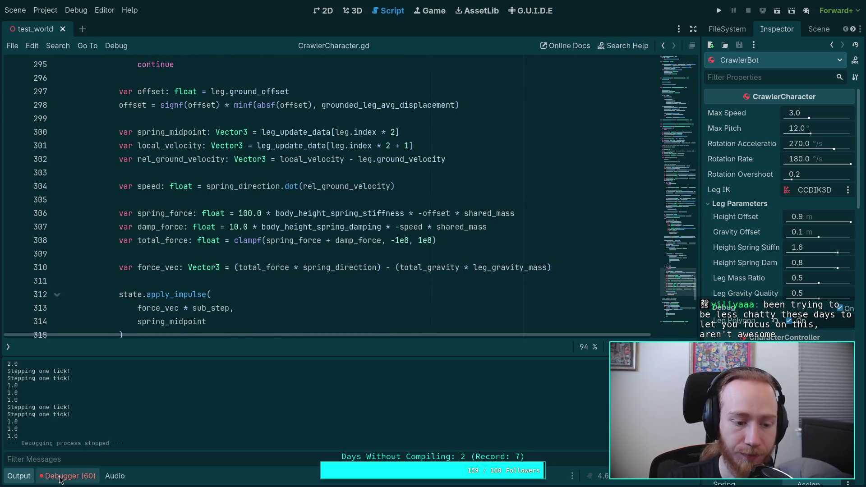
click(19, 475)
drag(236, 308, 133, 308)
scroll(223, 300, up, 2)
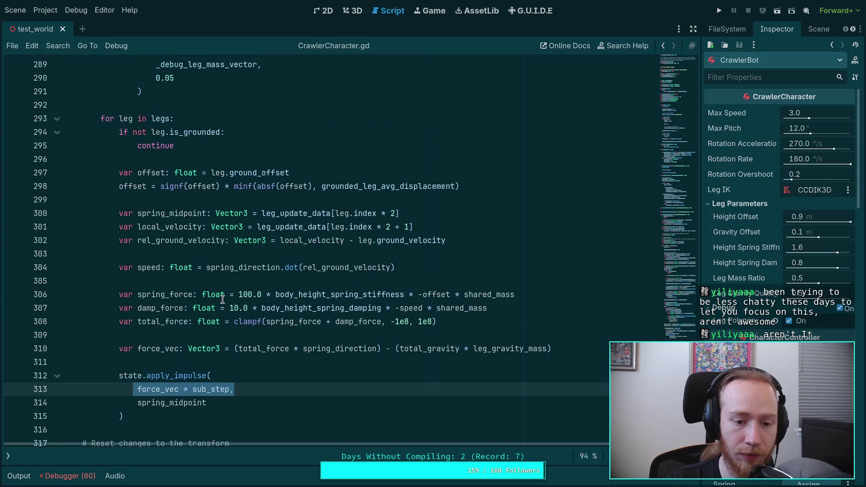
drag(399, 349, 460, 346)
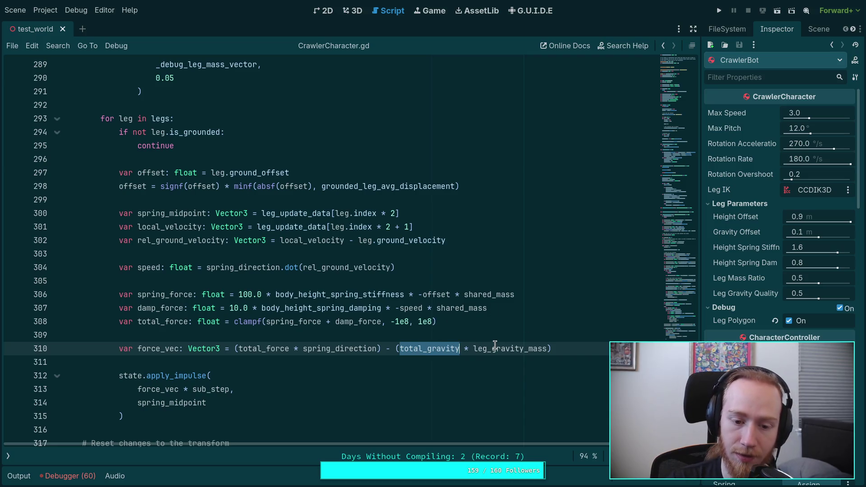
mouse_move(494, 344)
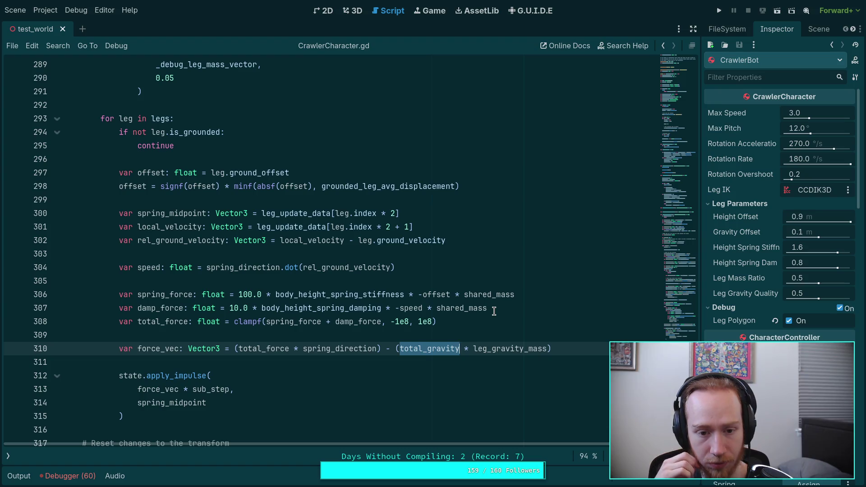
Select anti_power to highlight its uses and scroll through the code reviewing them
scroll(382, 275, up, 5)
scroll(156, 288, up, 13)
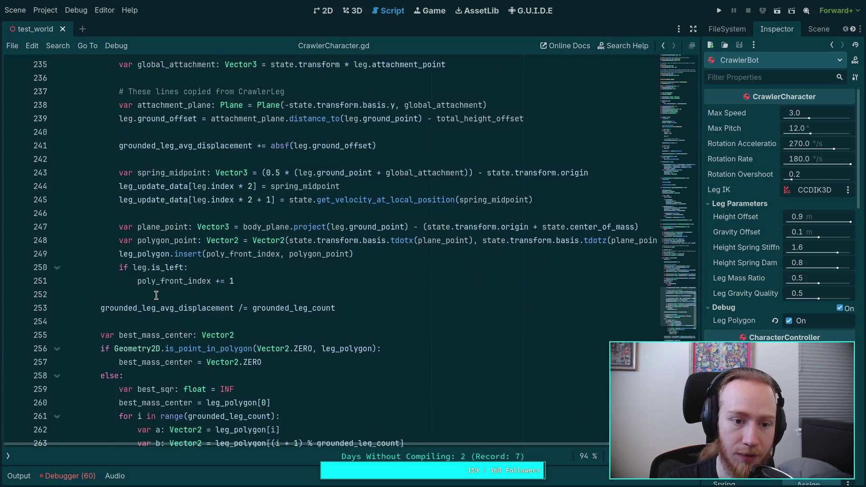
scroll(156, 296, up, 3)
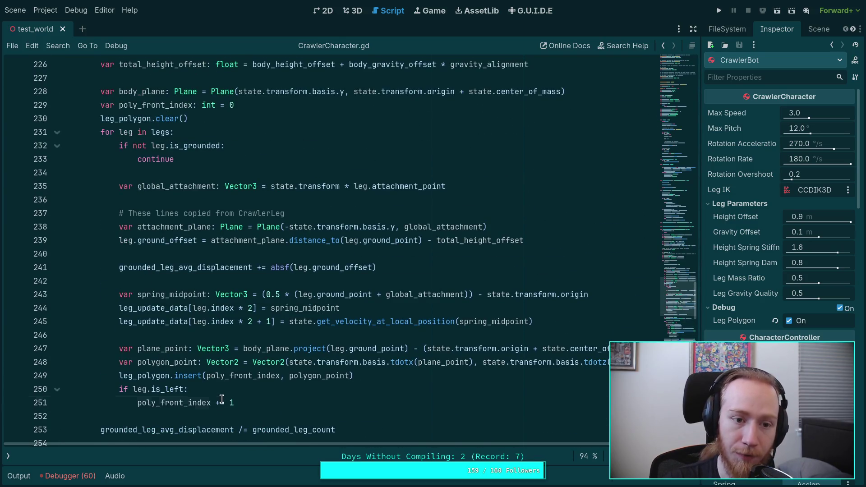
drag(222, 399, 125, 144)
scroll(273, 322, down, 7)
scroll(273, 321, down, 7)
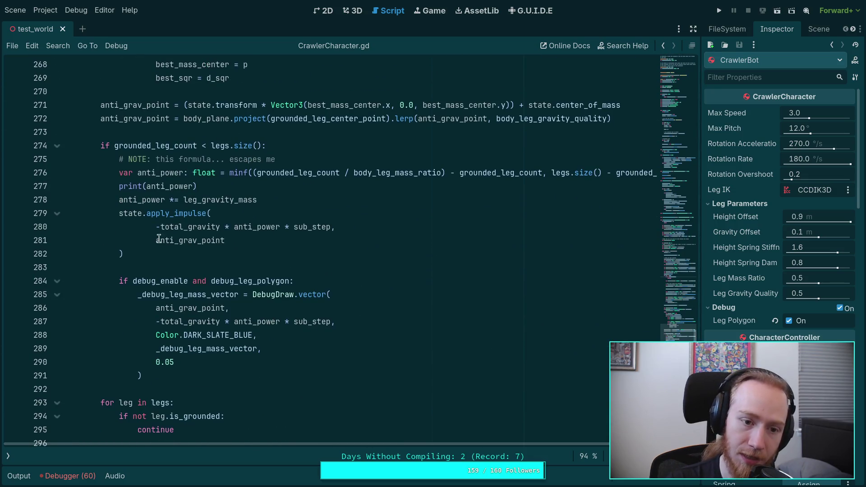
click(149, 200)
double_click(178, 172)
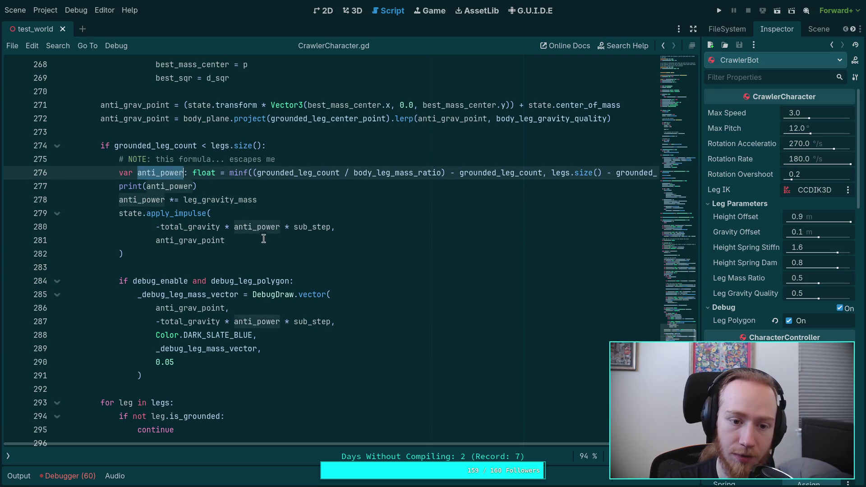
scroll(234, 268, up, 3)
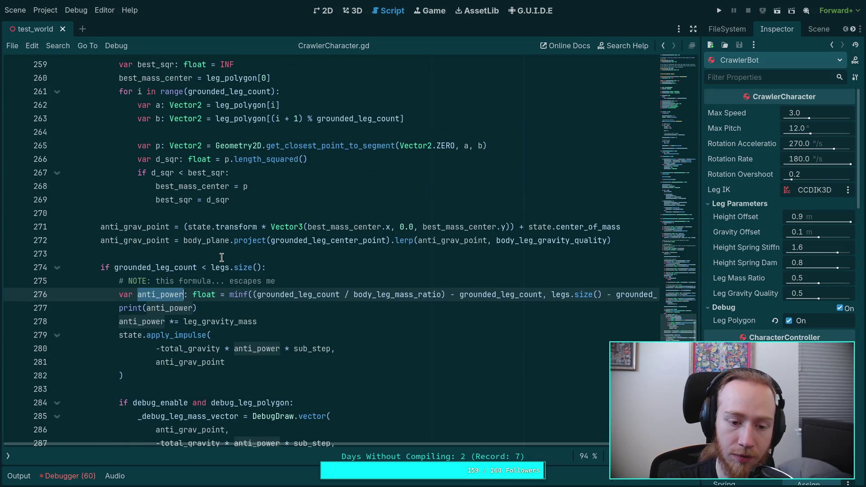
scroll(221, 257, up, 4)
scroll(222, 258, up, 3)
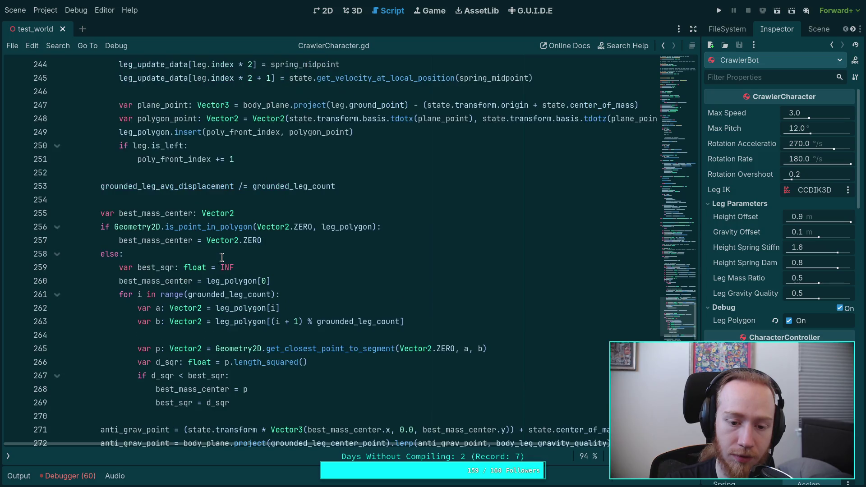
scroll(221, 258, up, 2)
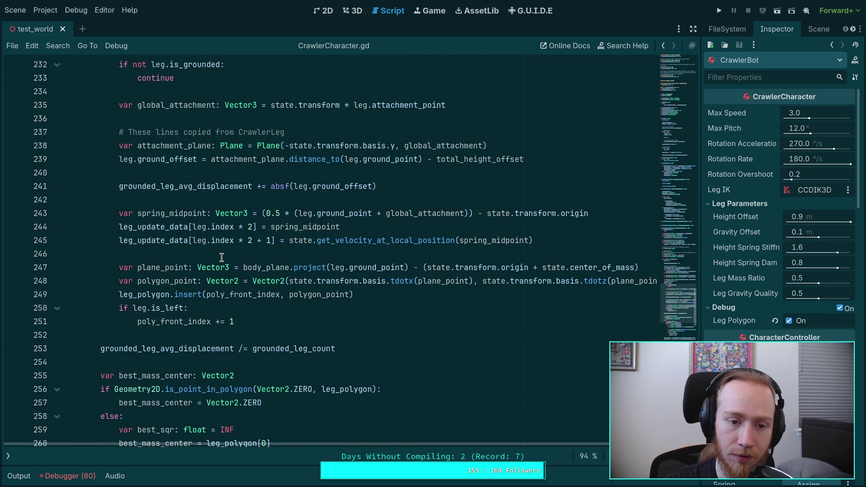
scroll(222, 257, up, 1)
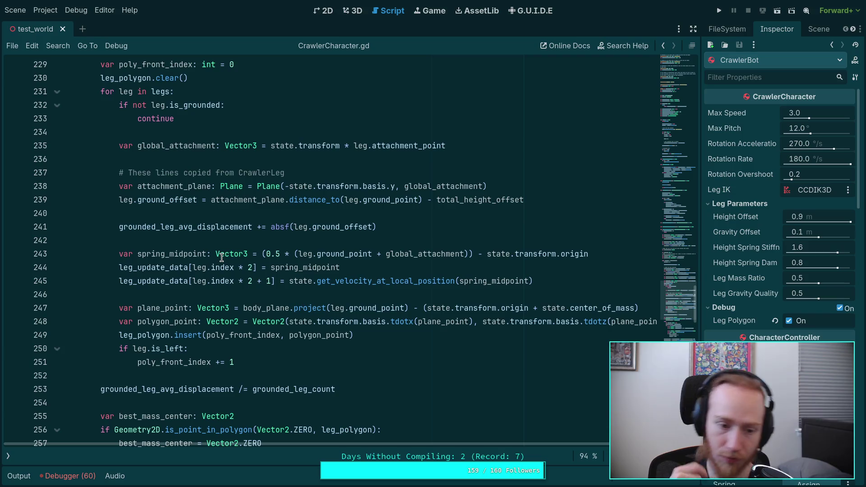
scroll(226, 261, down, 12)
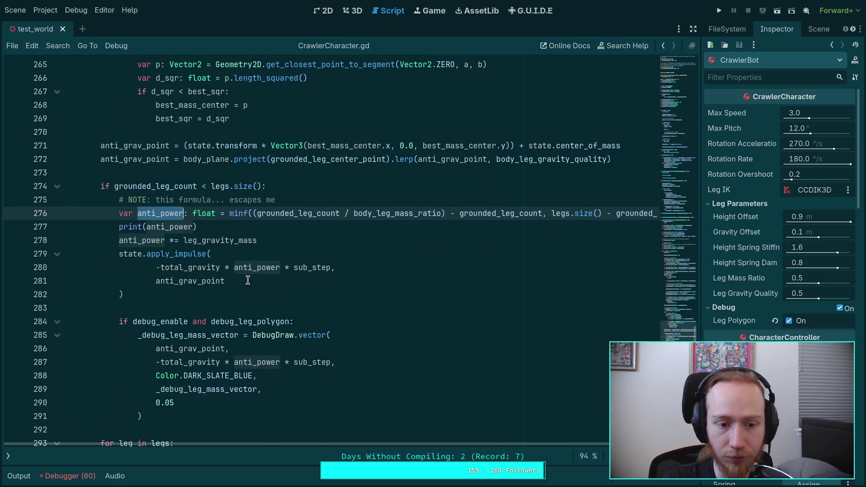
scroll(247, 278, up, 20)
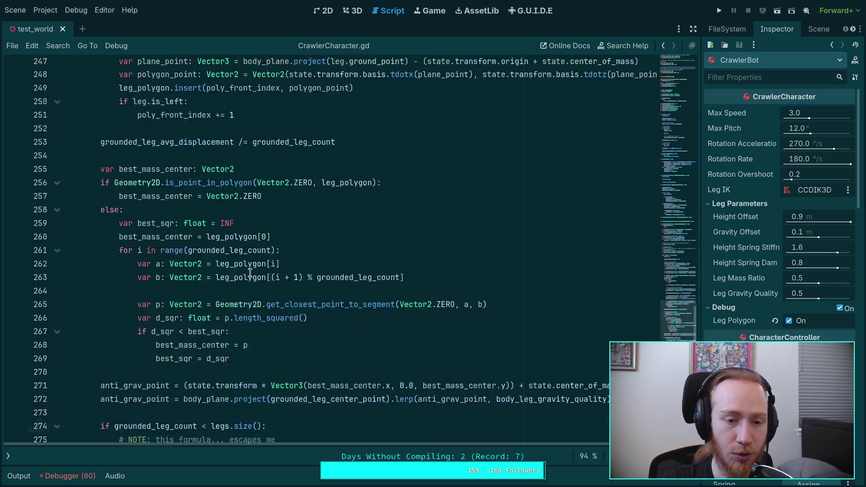
scroll(223, 296, up, 4)
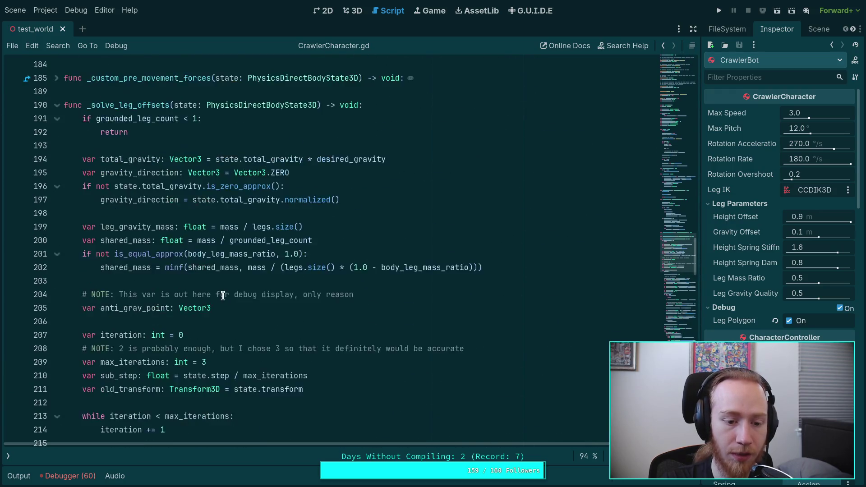
Change max_iterations on line 209 from 3 to 4
scroll(223, 295, down, 4)
click(208, 240)
key(BackSpace)
text(4)
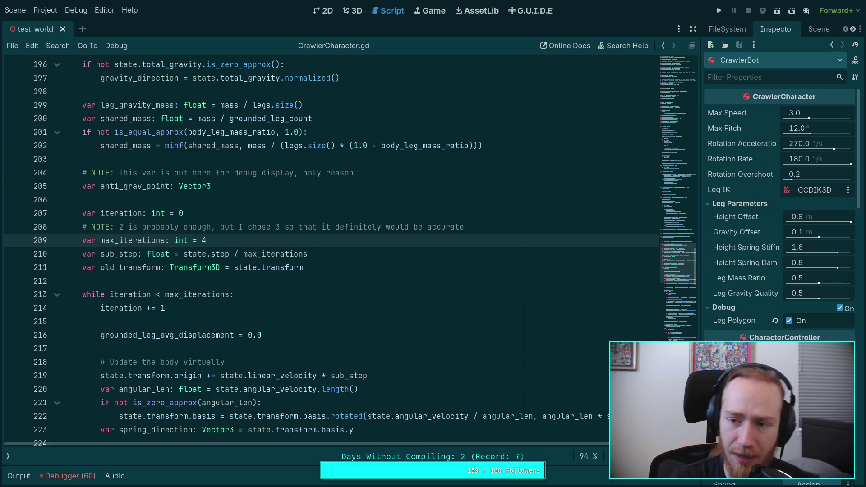
Run the project, step one tick, and stop the game
click(720, 16)
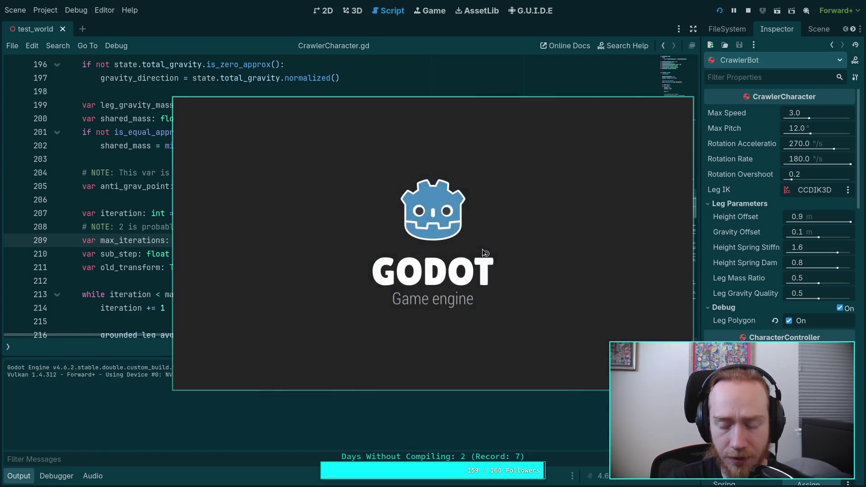
key(period)
key(period)
key(period)
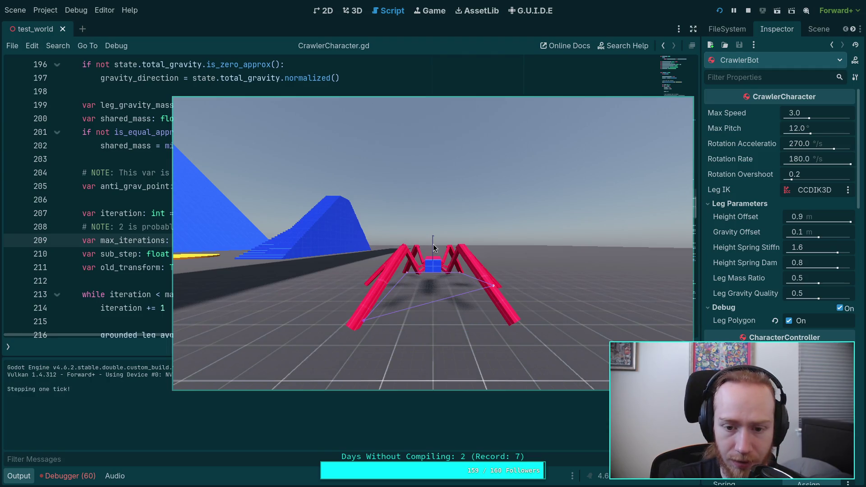
click(748, 10)
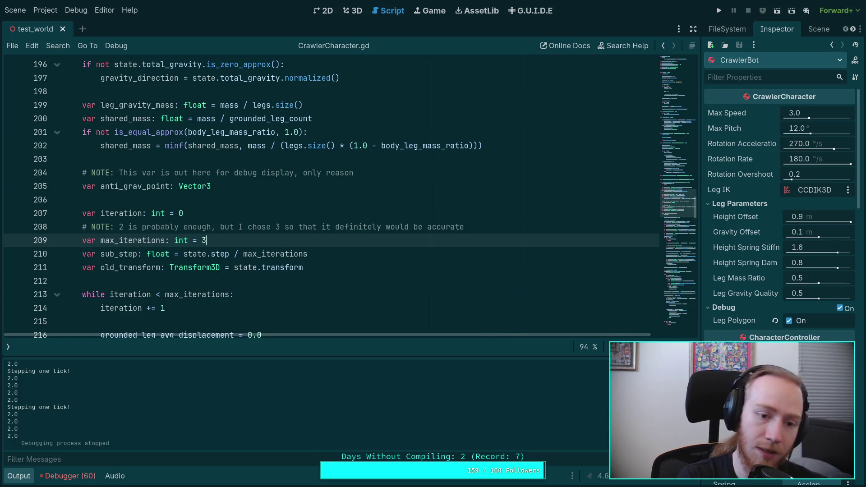
scroll(292, 198, down, 5)
Collapse the Output panel and select the apply_impulse call on lines 279–282
scroll(291, 198, down, 18)
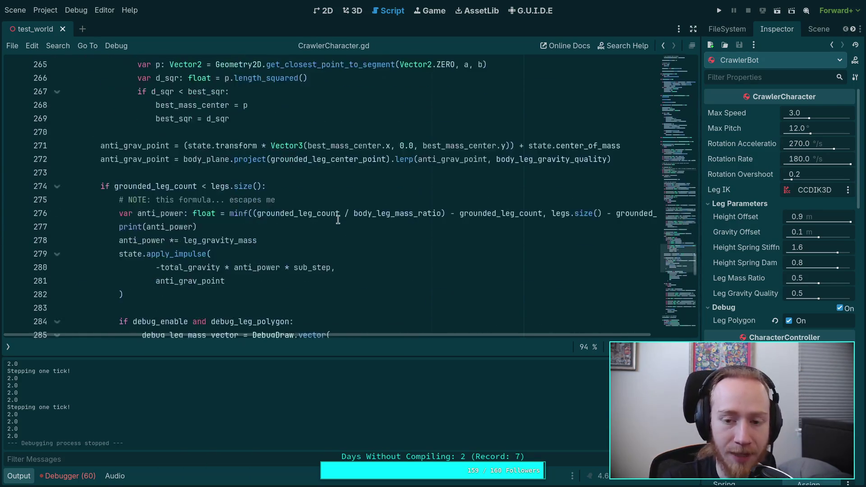
scroll(331, 207, down, 7)
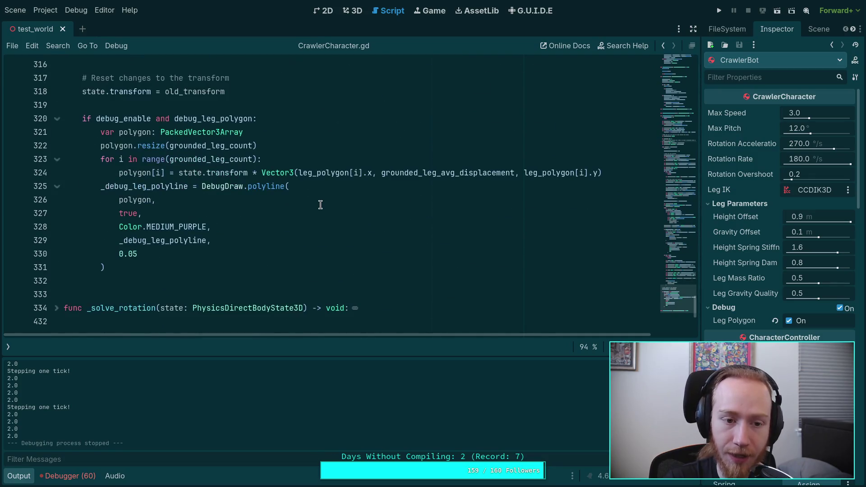
scroll(321, 204, down, 2)
scroll(318, 203, up, 9)
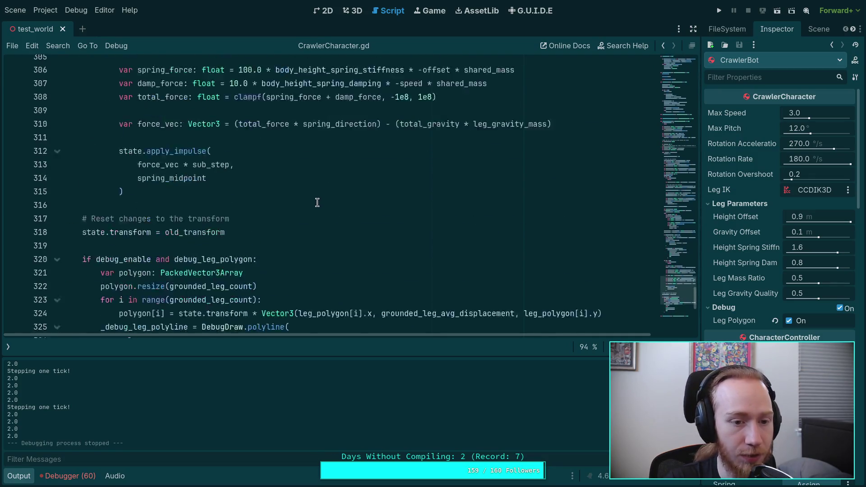
scroll(318, 203, up, 5)
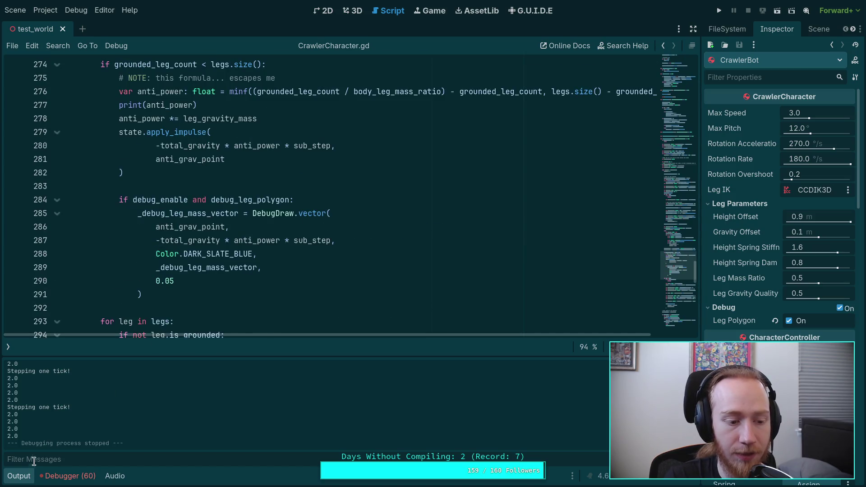
click(12, 477)
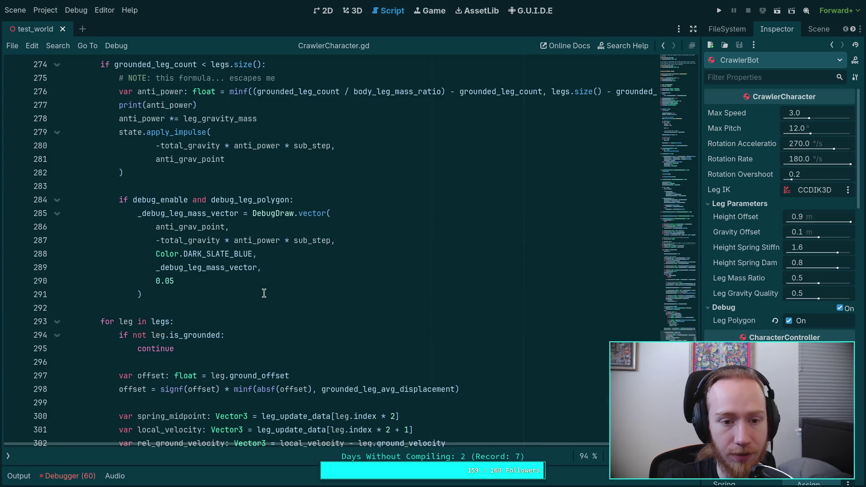
scroll(264, 294, up, 2)
mouse_move(264, 290)
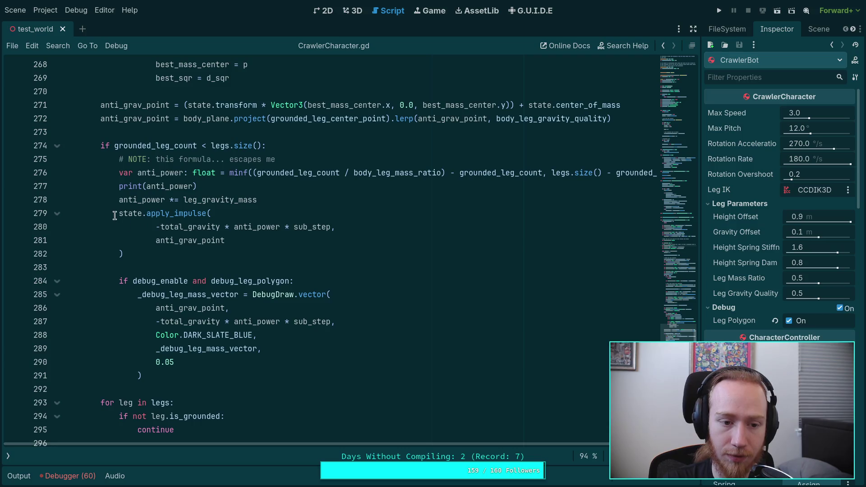
drag(116, 214, 143, 256)
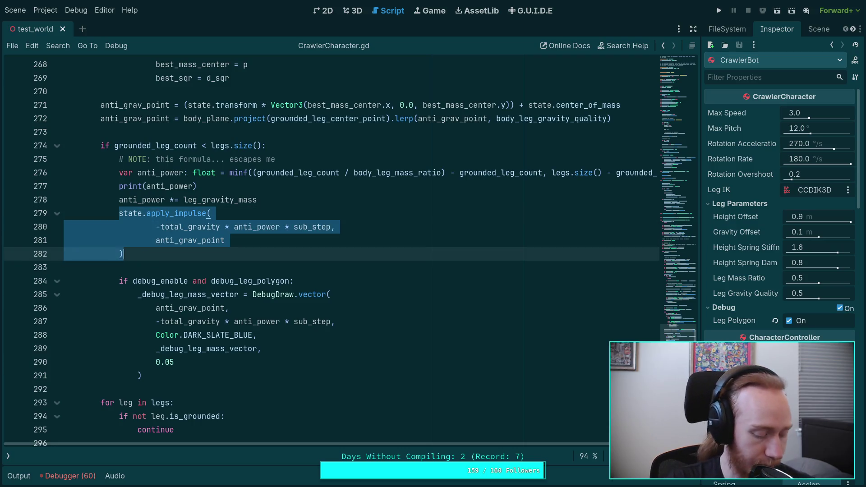
Comment out the apply_impulse lines with Ctrl+K, run and restart the scene, then stop it
key(ctrl+k)
key(F5)
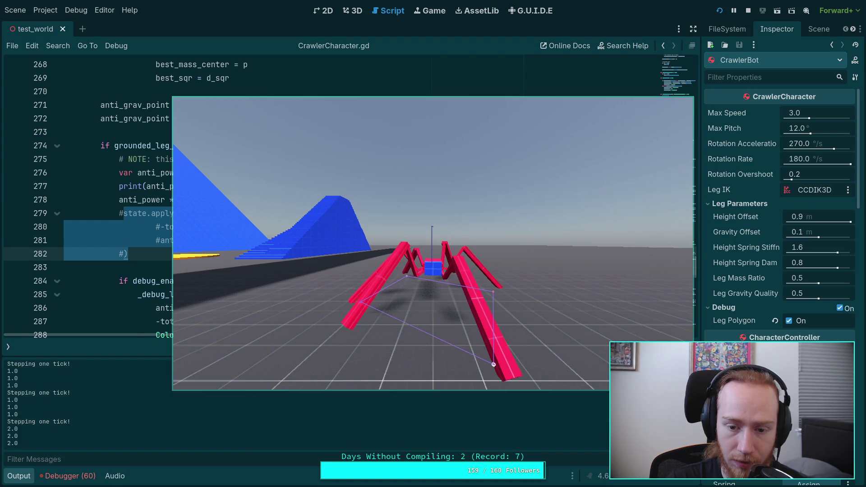
key(F5)
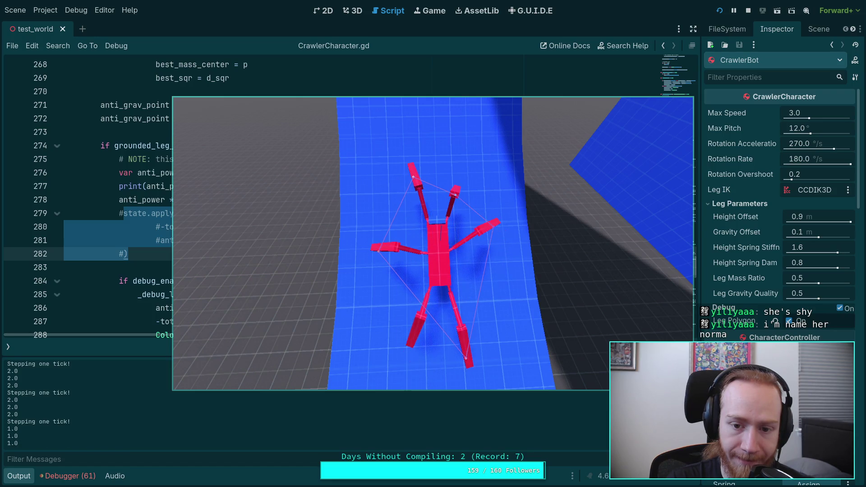
click(748, 10)
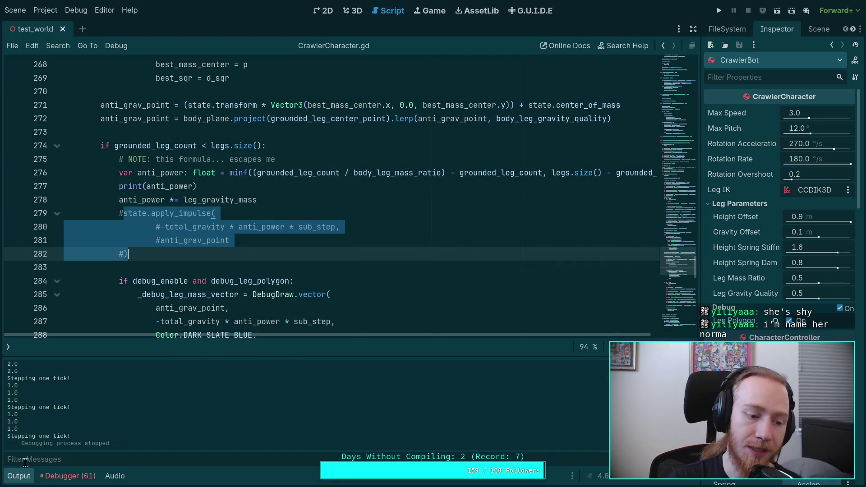
click(19, 476)
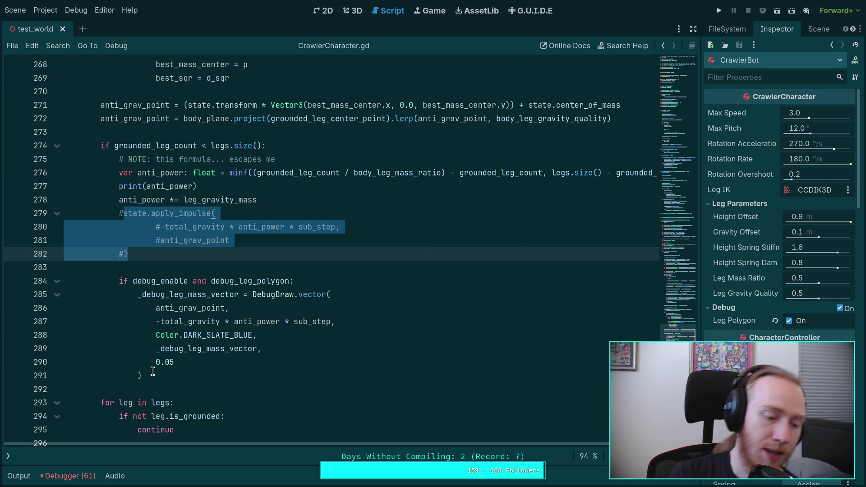
scroll(246, 262, up, 11)
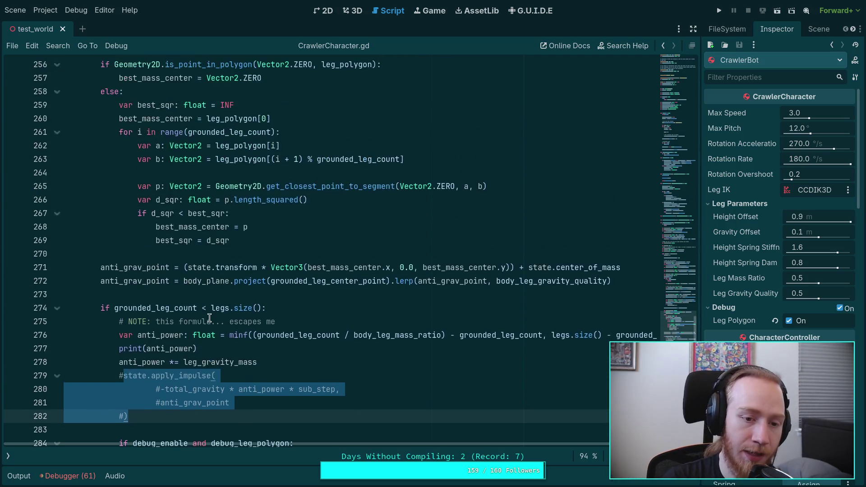
scroll(203, 294, up, 2)
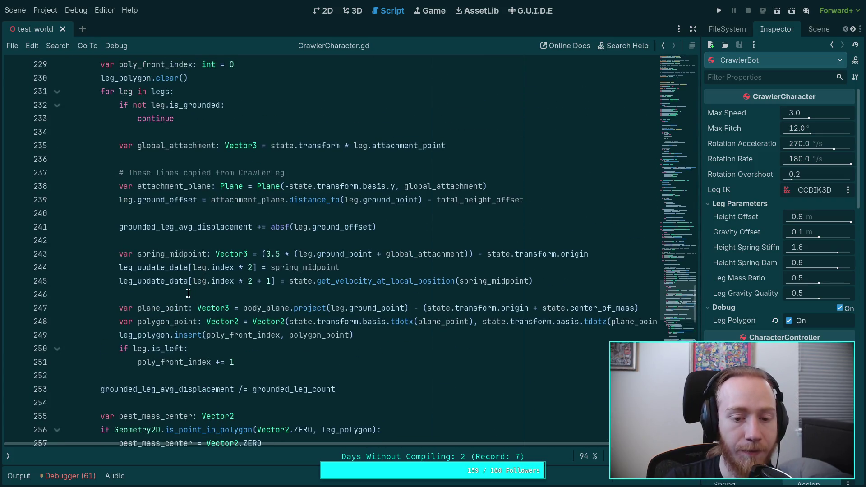
drag(560, 281, 102, 262)
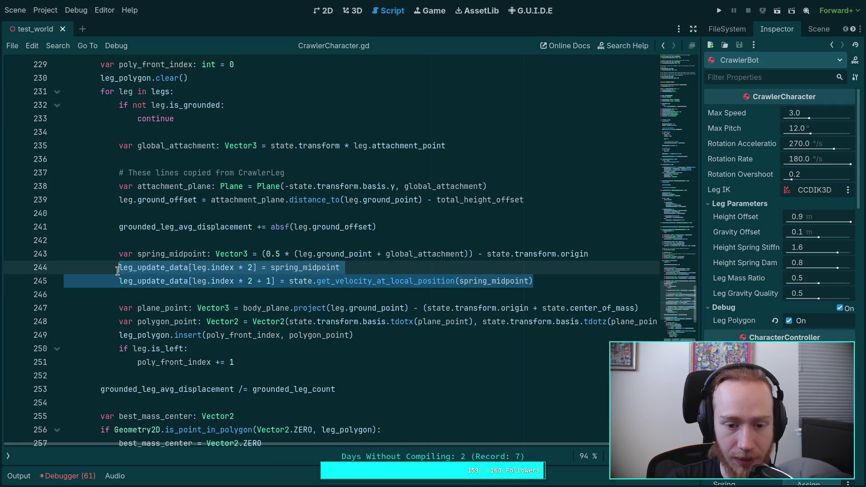
click(95, 257)
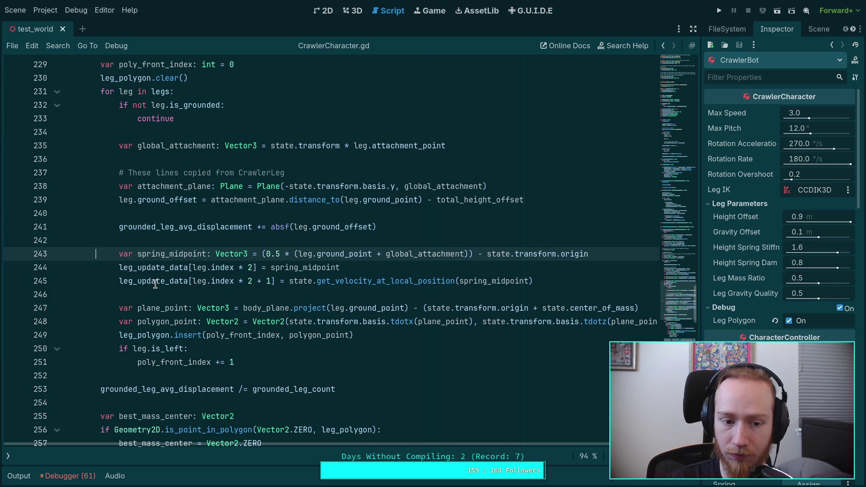
double_click(151, 254)
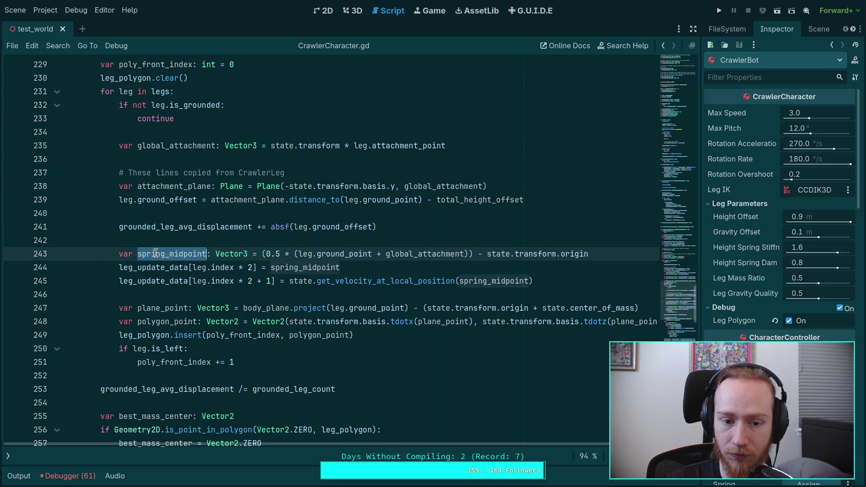
double_click(146, 282)
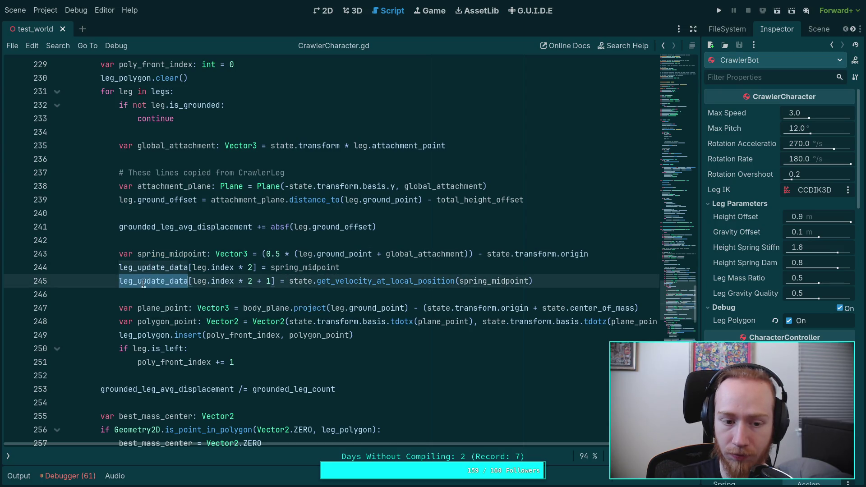
scroll(180, 318, down, 3)
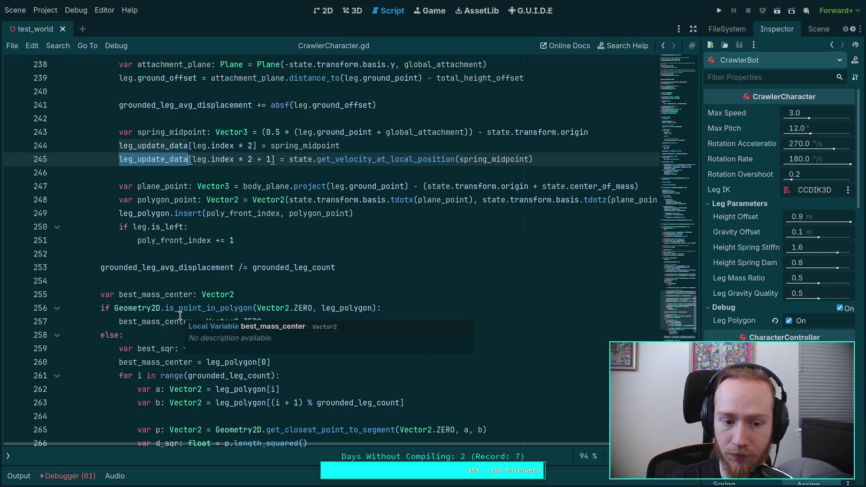
scroll(137, 299, down, 10)
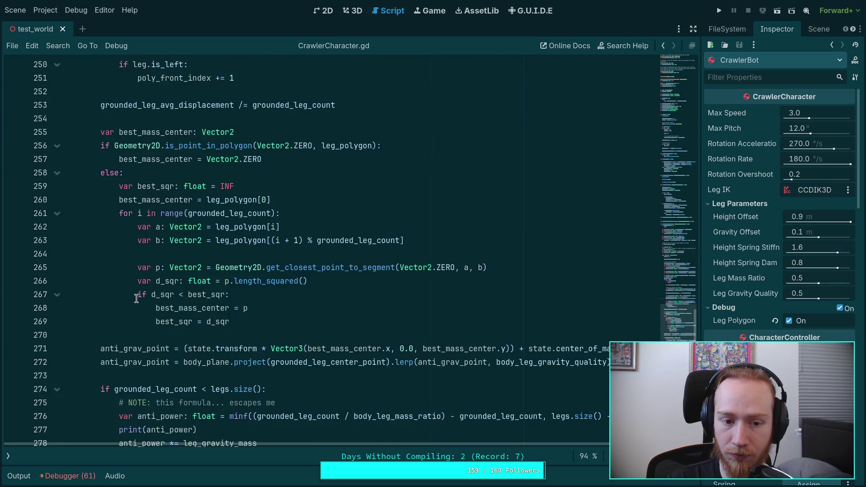
scroll(137, 299, up, 4)
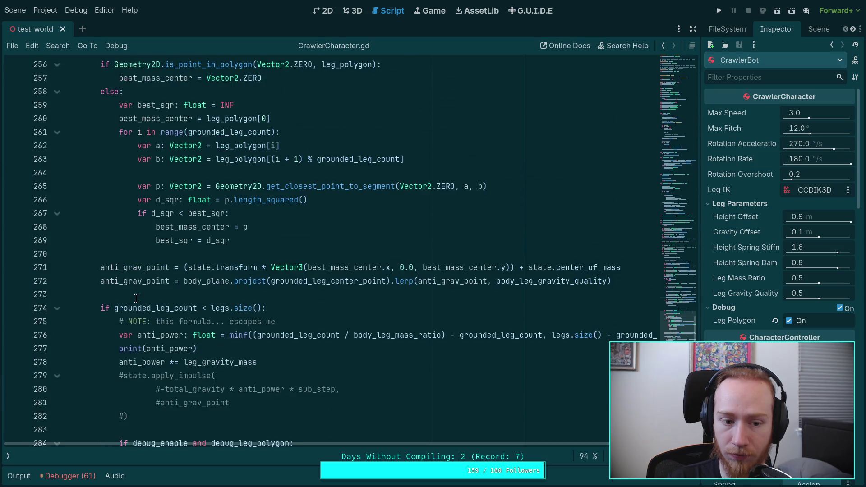
scroll(136, 299, down, 5)
scroll(137, 299, up, 6)
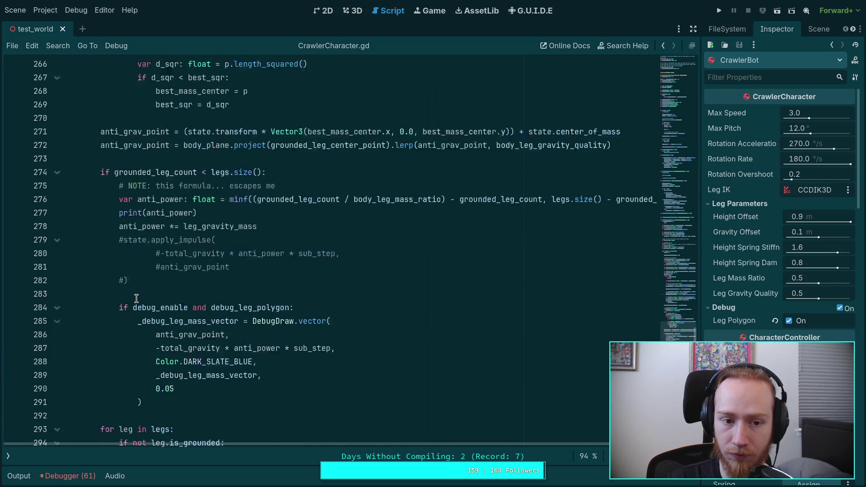
scroll(136, 299, down, 2)
scroll(137, 299, up, 2)
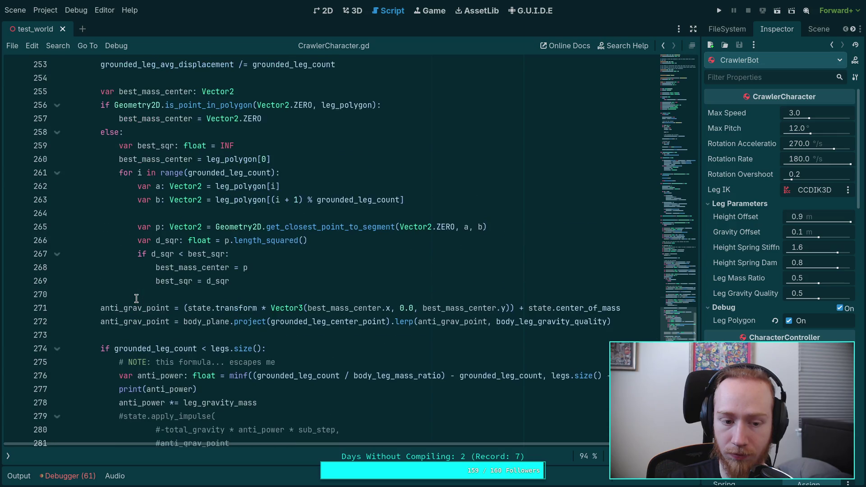
scroll(136, 299, up, 3)
scroll(136, 299, down, 1)
scroll(137, 299, down, 7)
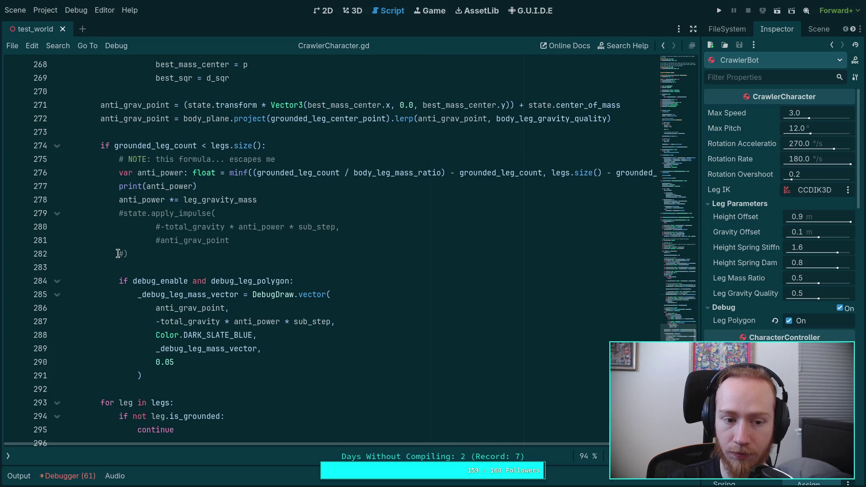
click(130, 254)
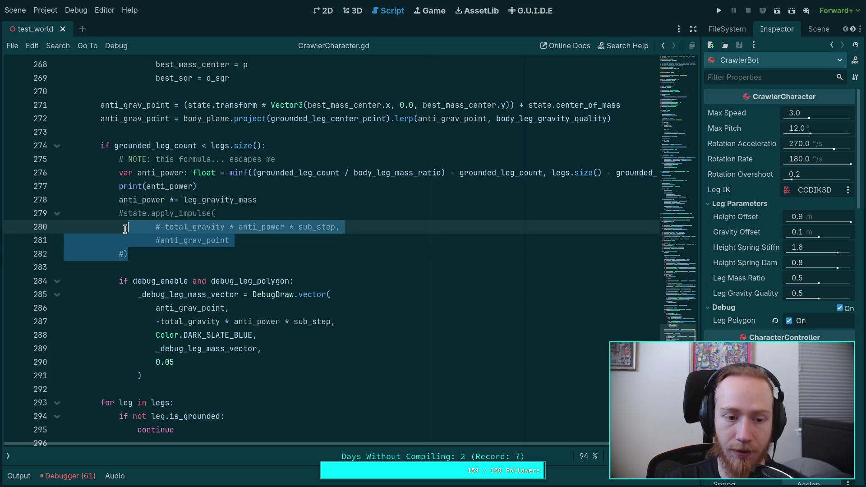
Uncomment the apply_impulse block and add a '# Obtain leg velocities' comment below the debug drawing
drag(142, 254, 116, 214)
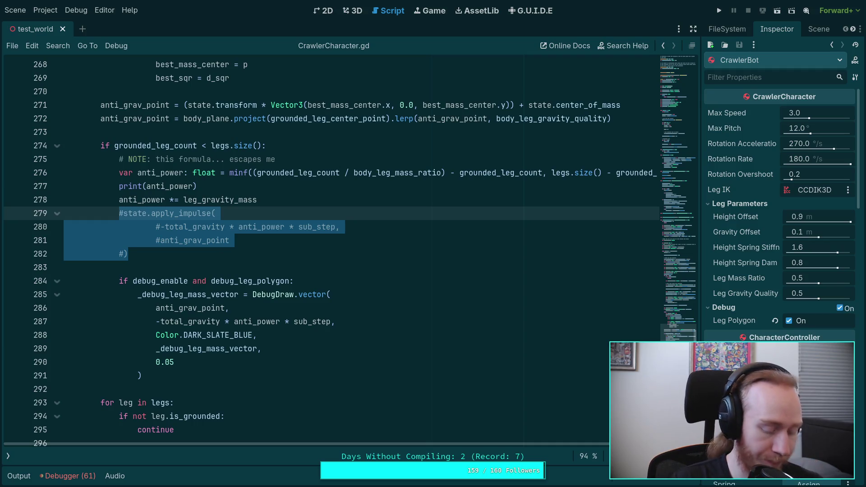
key(ctrl+k)
click(188, 375)
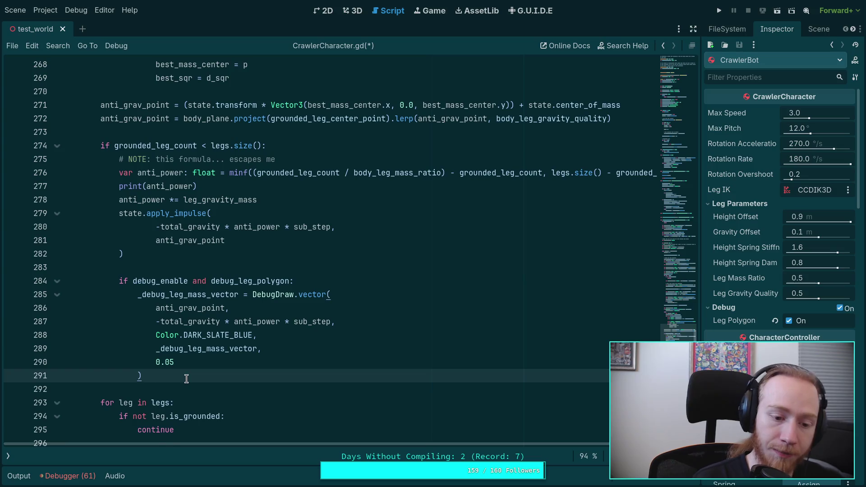
key(Return)
key(Return)
text(# )
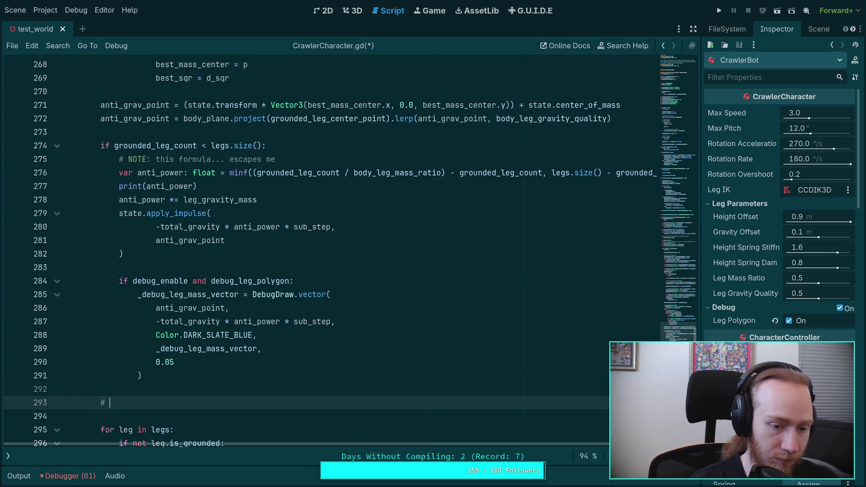
text(Obtain new)
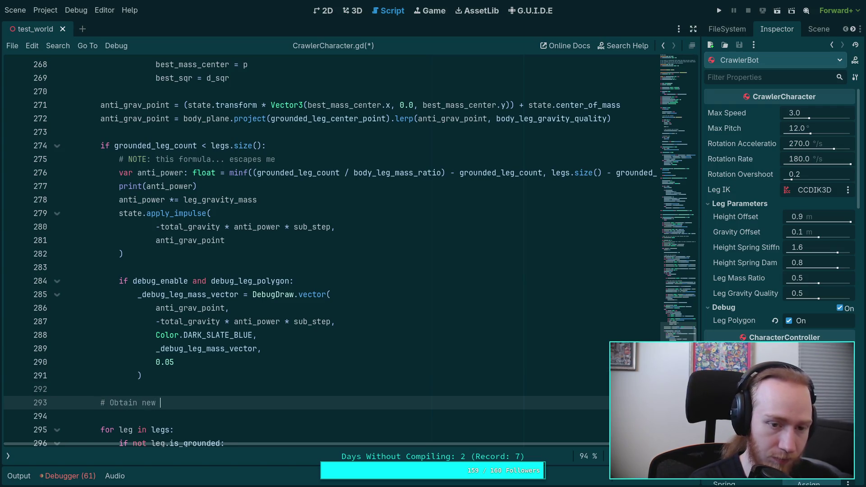
key(BackSpace)
key(BackSpace)
key(BackSpace)
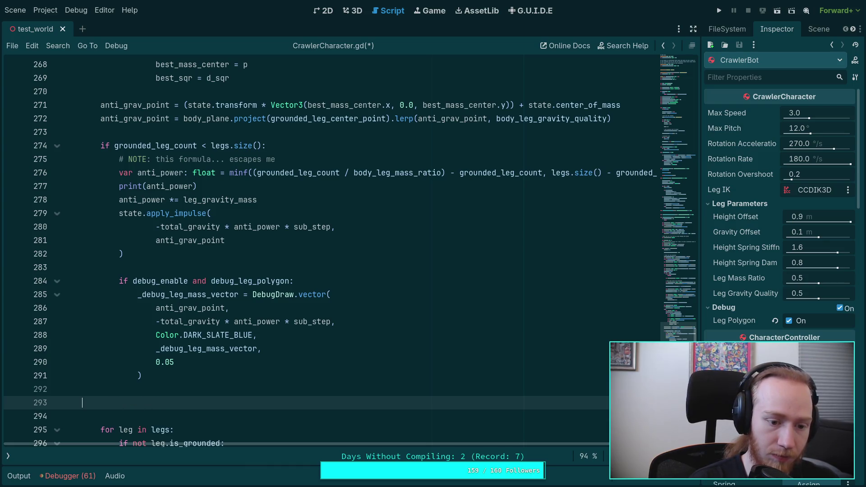
text(# E)
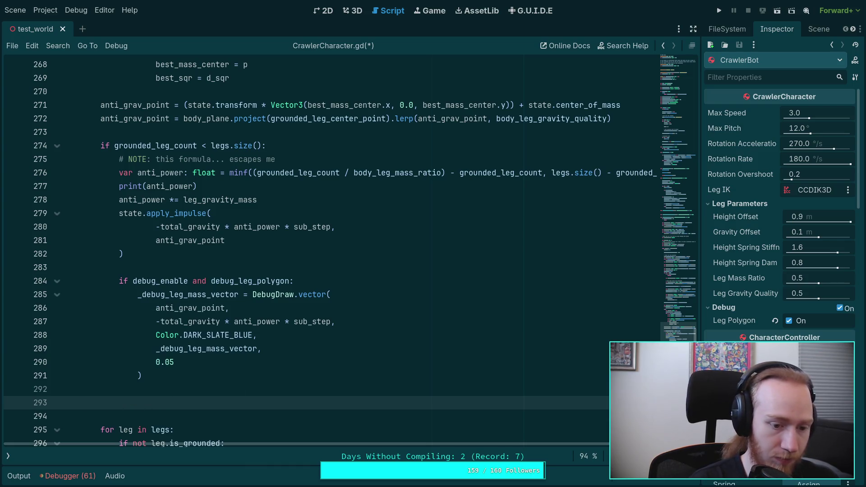
key(BackSpace)
text(Obtain)
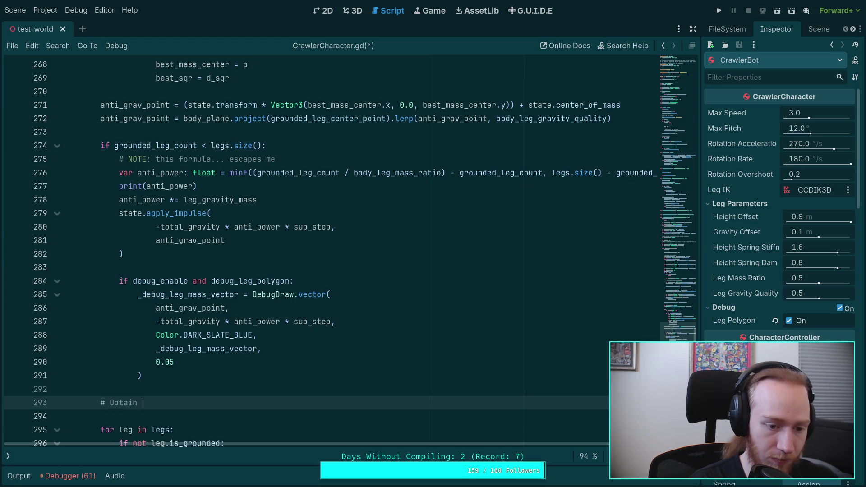
text( leg veloc)
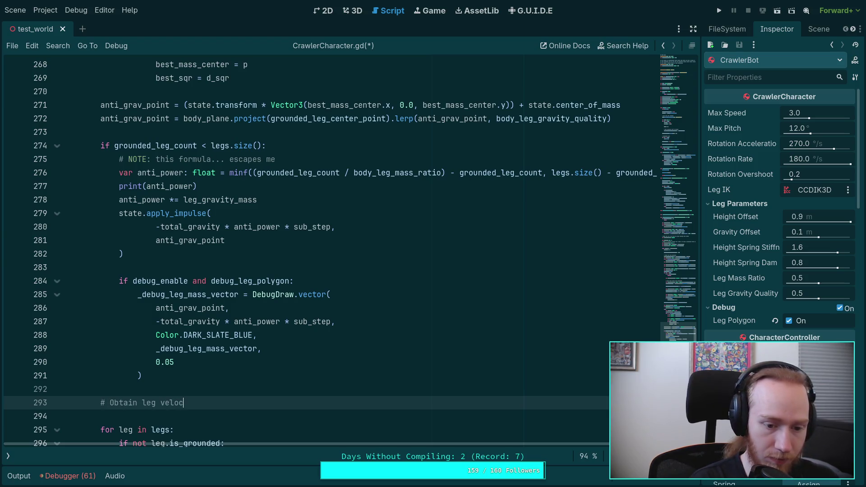
text(ities)
key(Return)
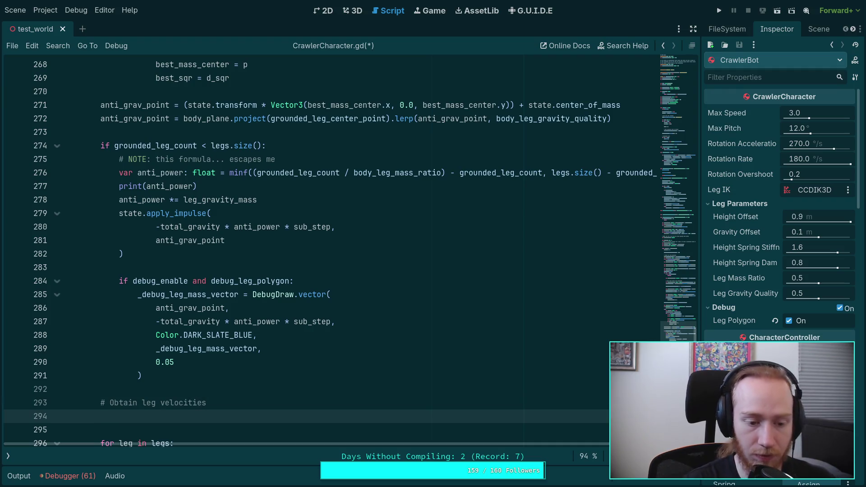
Delete the draft 'Obtain leg velocities' comment line
scroll(278, 244, up, 9)
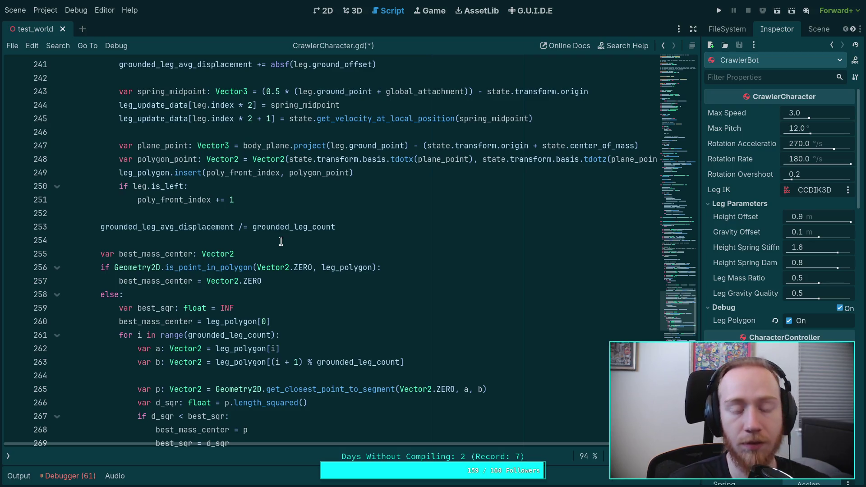
scroll(337, 308, down, 11)
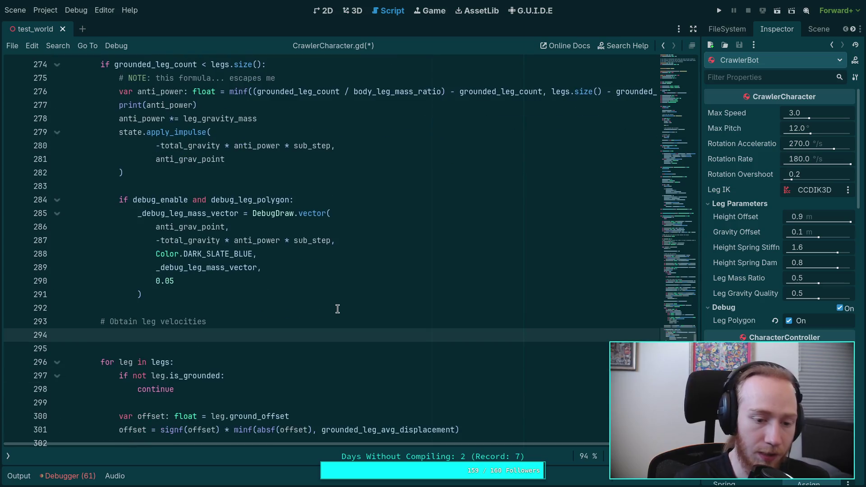
key(BackSpace)
key(BackSpace)
key(BackSpace)
text(e)
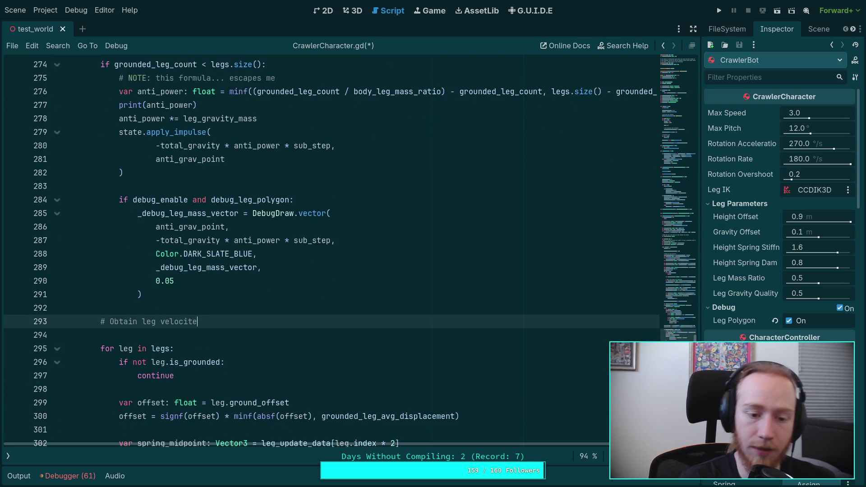
triple_click(261, 318)
key(BackSpace)
key(BackSpace)
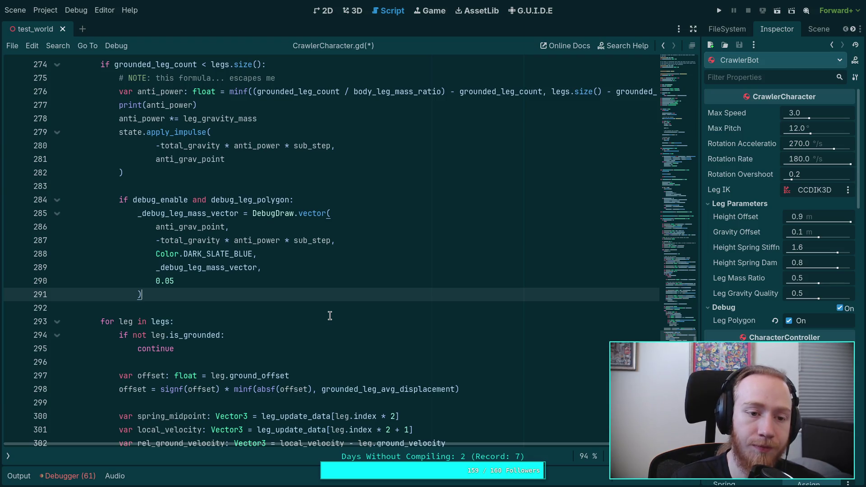
scroll(329, 316, down, 6)
Comment out the '- (total_gravity...' term in force_vec on line 310 and save
click(382, 309)
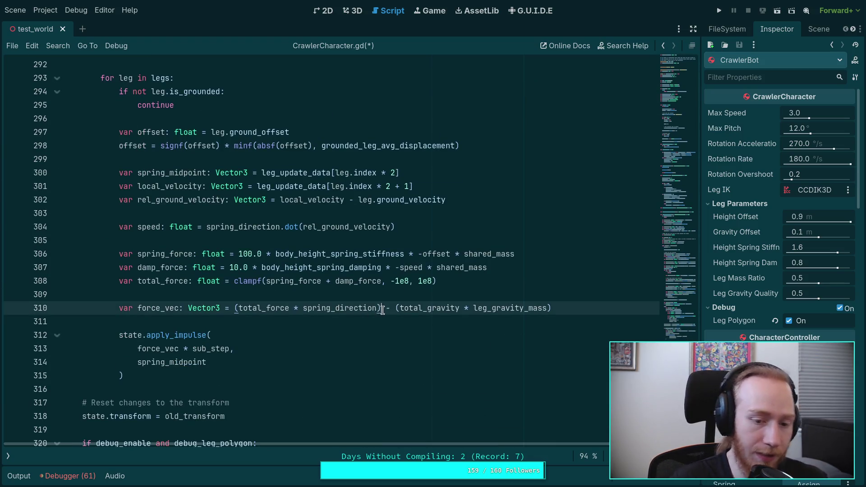
text(#)
key(ctrl+s)
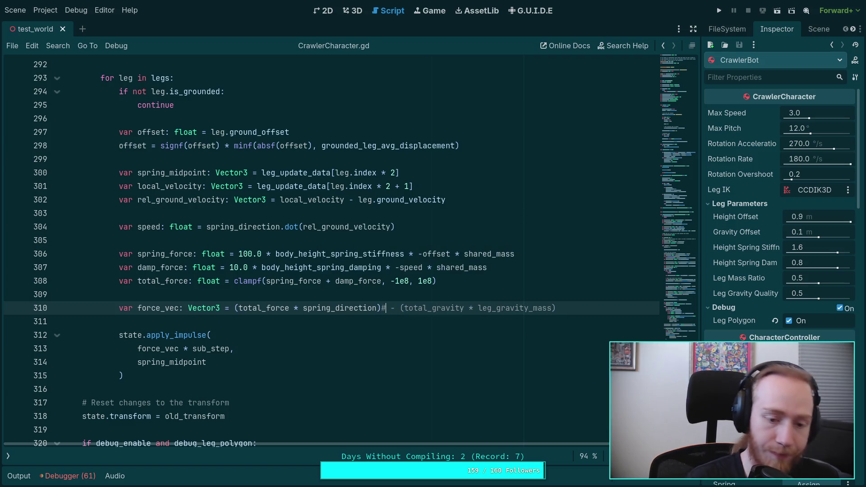
Run the crawler, step a tick, stop with F8, and collapse the Output panel
click(721, 11)
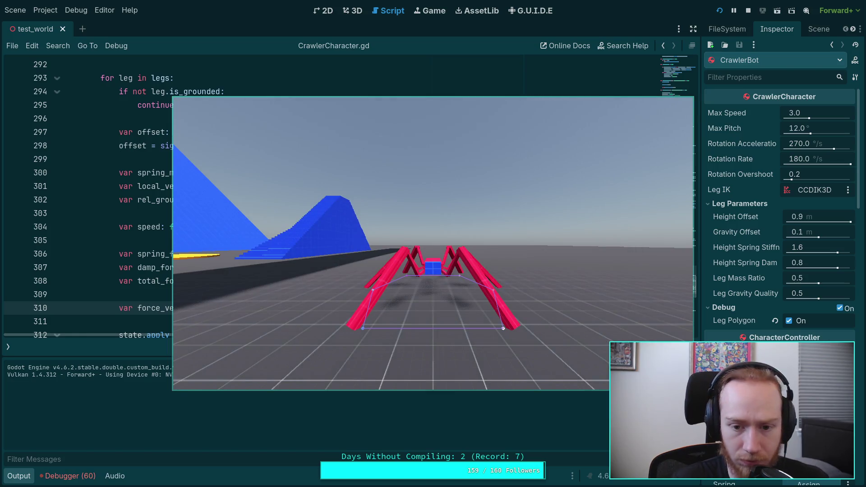
key(period)
key(period)
key(period)
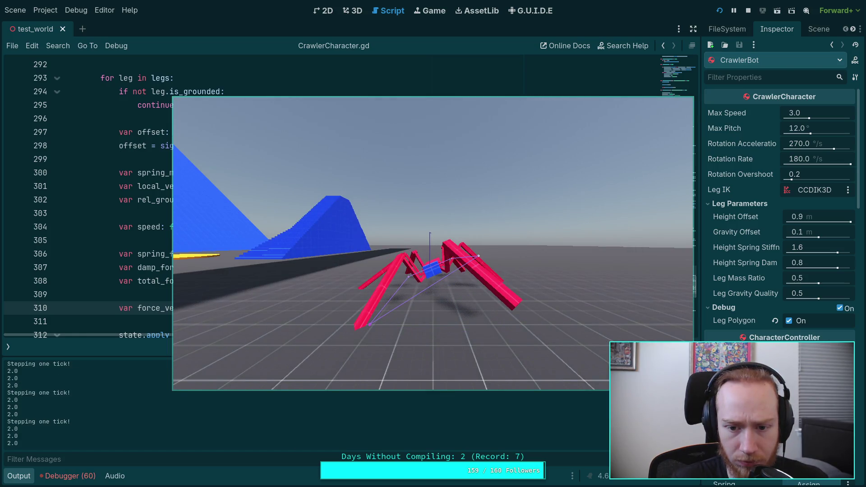
key(F8)
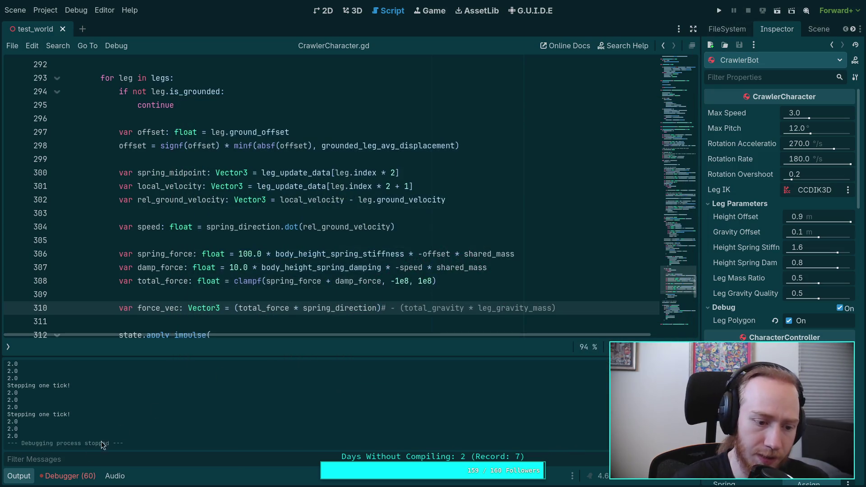
click(20, 476)
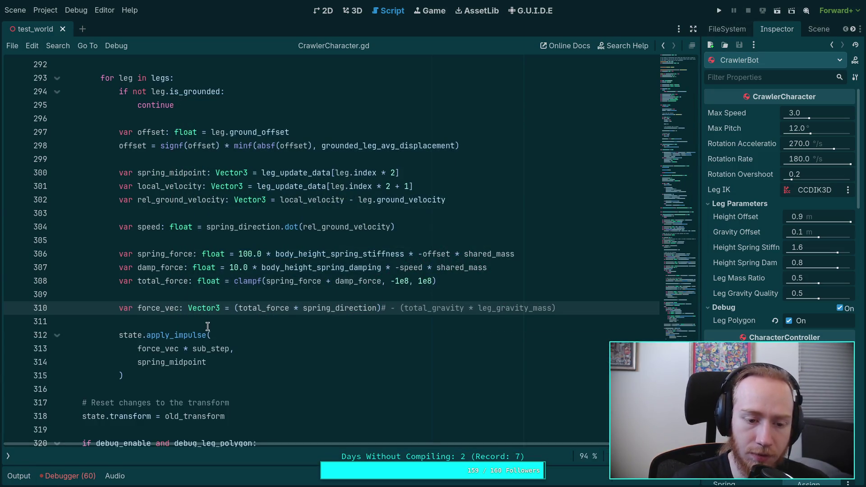
Uncomment the leg gravity subtraction on line 310 and look over the anti-gravity impulse call
key(BackSpace)
scroll(324, 323, up, 1)
scroll(323, 323, up, 8)
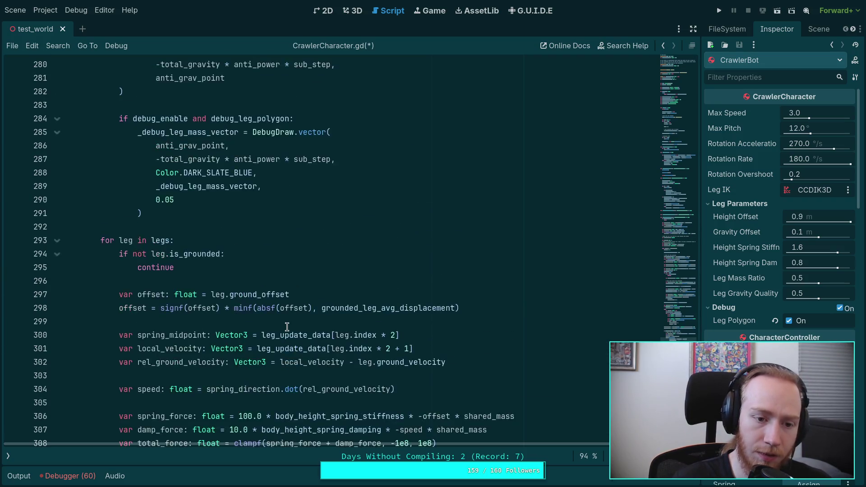
drag(257, 280, 156, 256)
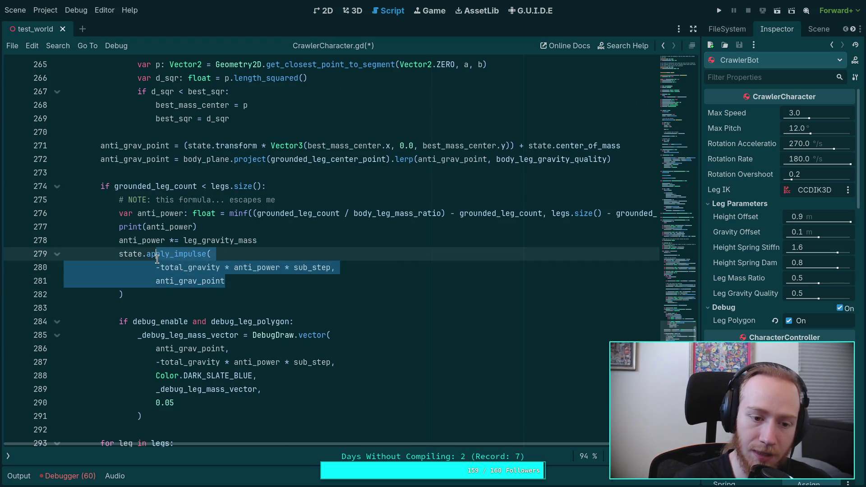
mouse_move(153, 291)
mouse_down()
mouse_move(156, 281)
mouse_move(119, 260)
mouse_up()
click(216, 293)
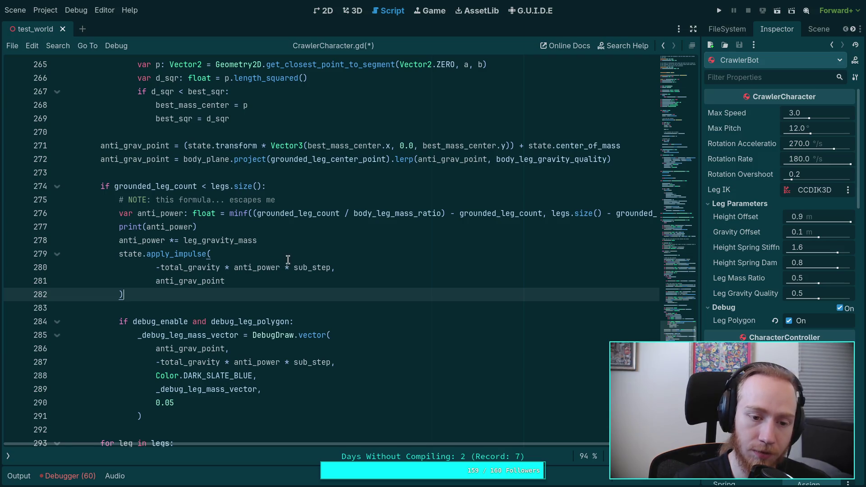
Add print(-total_gravity * anti_power * sub_step) below line 278 and save the script
click(312, 237)
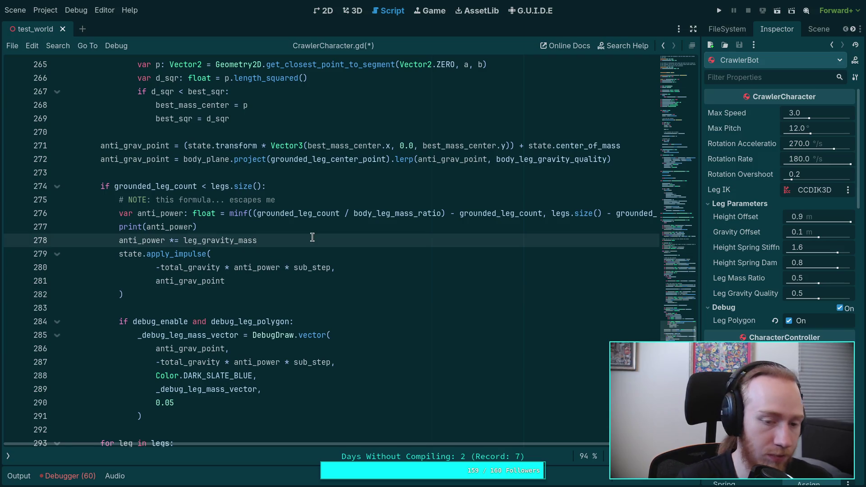
key(Return)
text(print)
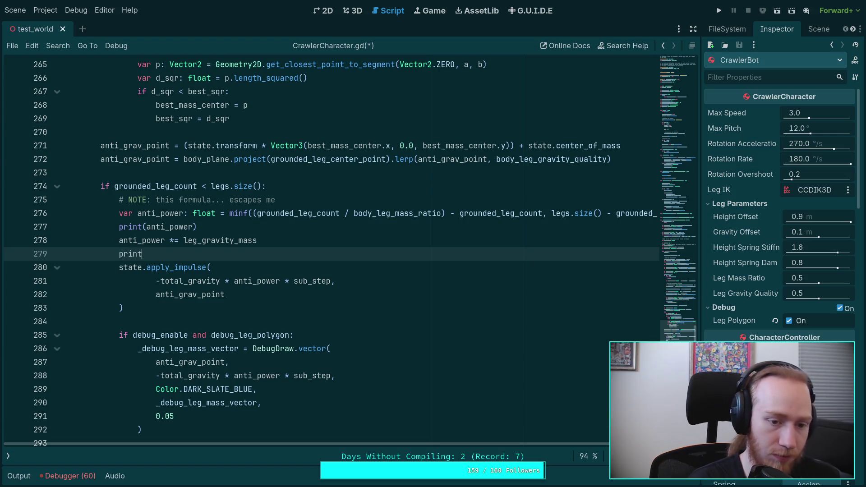
text(('-total_gr)
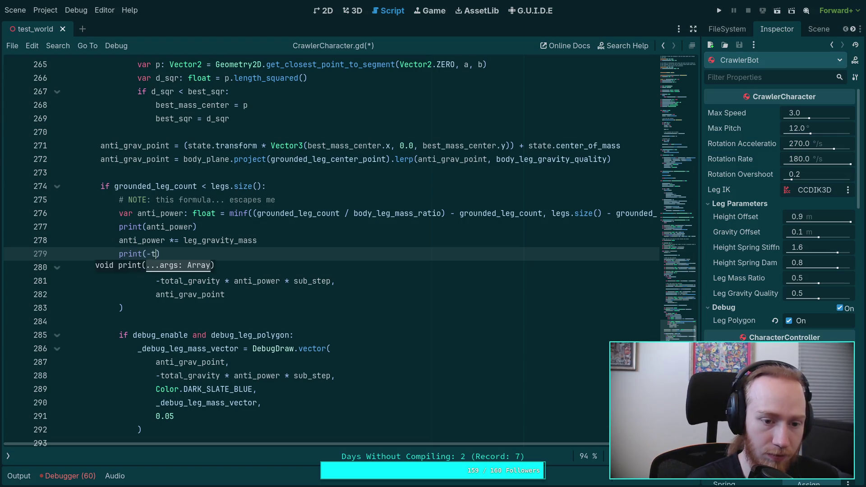
key(Return)
text(* anti_)
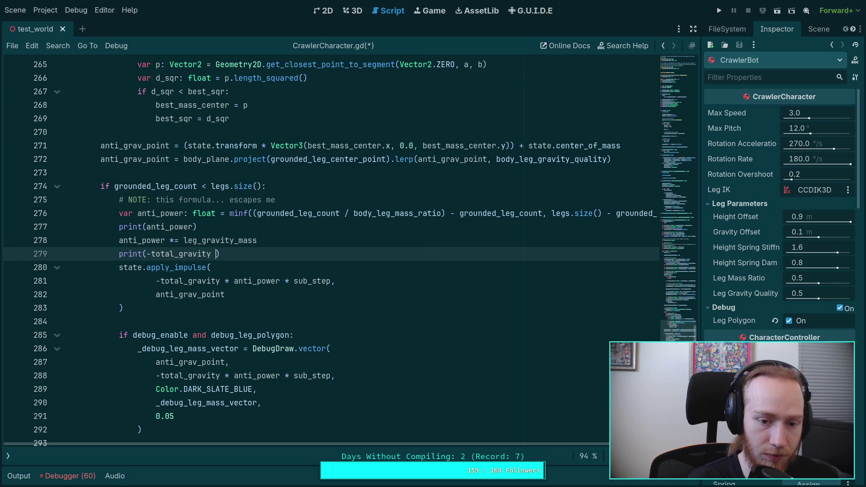
key(Return)
text(* sub_)
key(Return)
key(ctrl+s)
Run the crawler, step two physics ticks to log the impulse (0.0, 1.09, 0.0), then stop
click(721, 11)
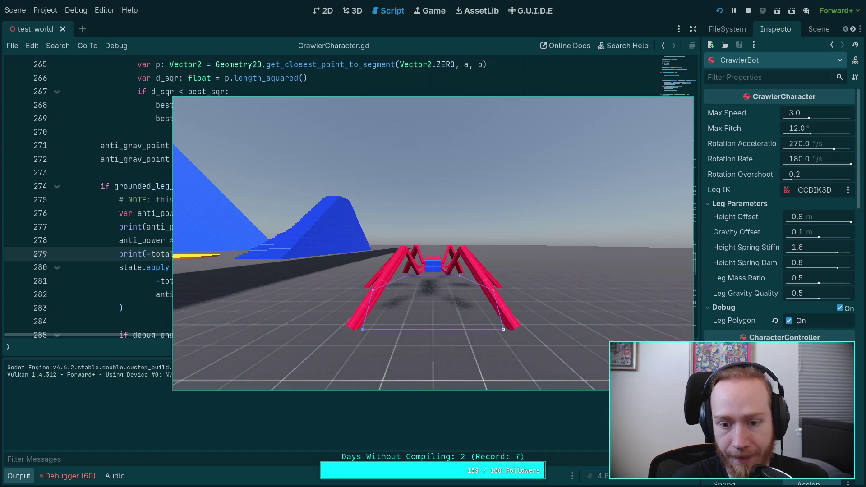
key(period)
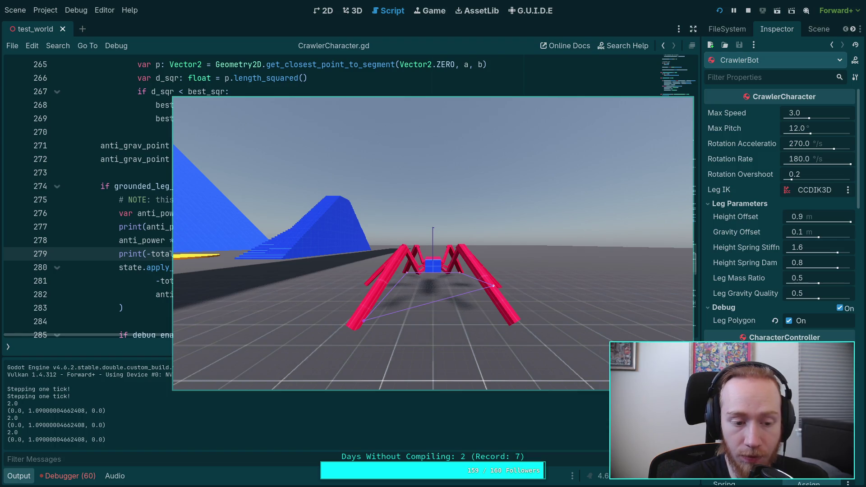
key(period)
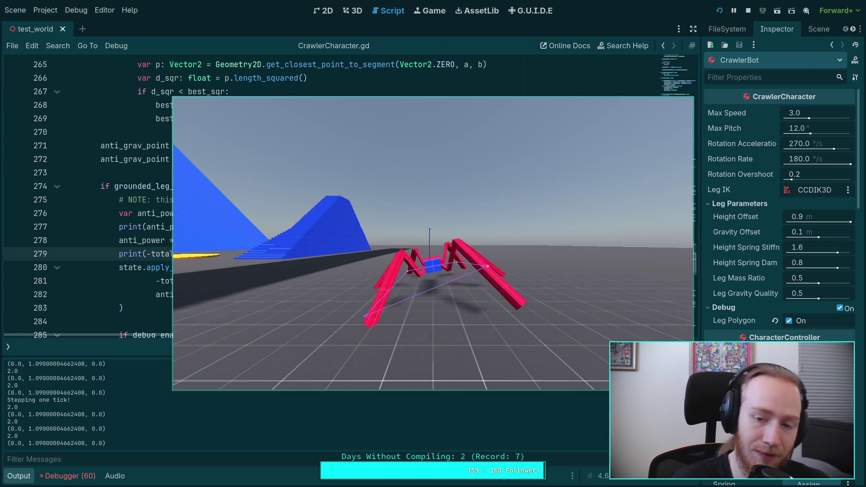
click(749, 11)
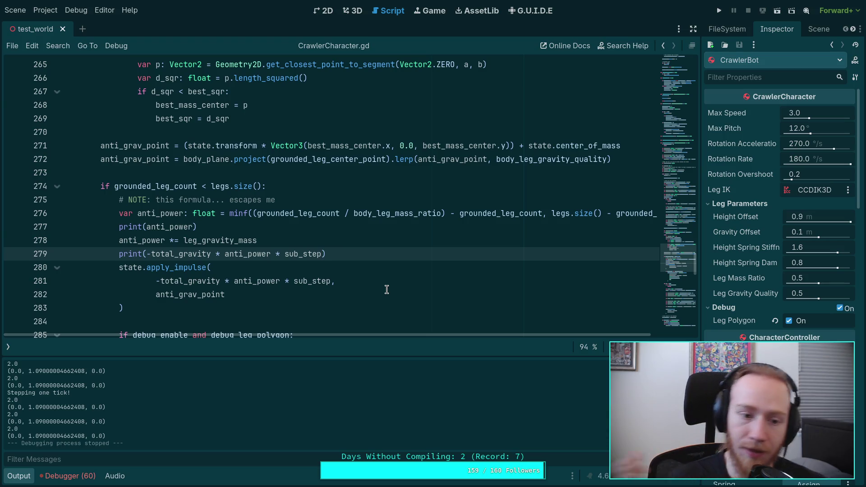
Insert print(force_vec * sub_step) on new line 313 before the leg impulse, then run with F5
scroll(240, 258, down, 14)
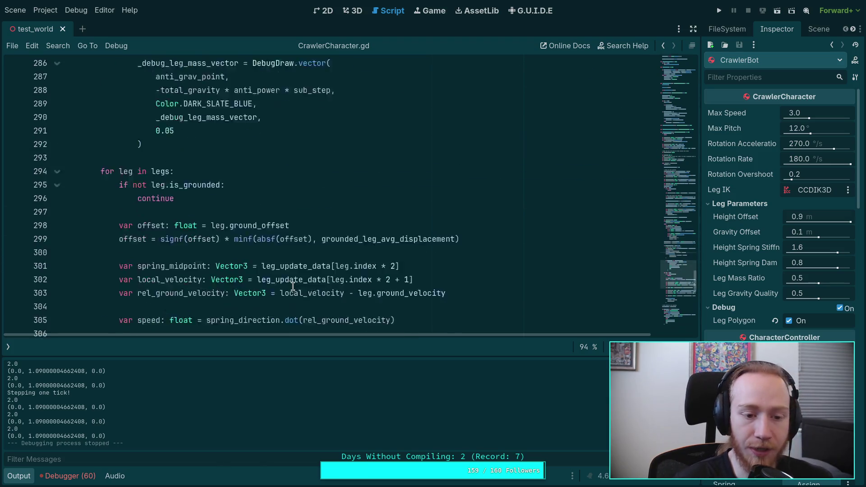
scroll(254, 136, up, 2)
click(286, 222)
click(291, 213)
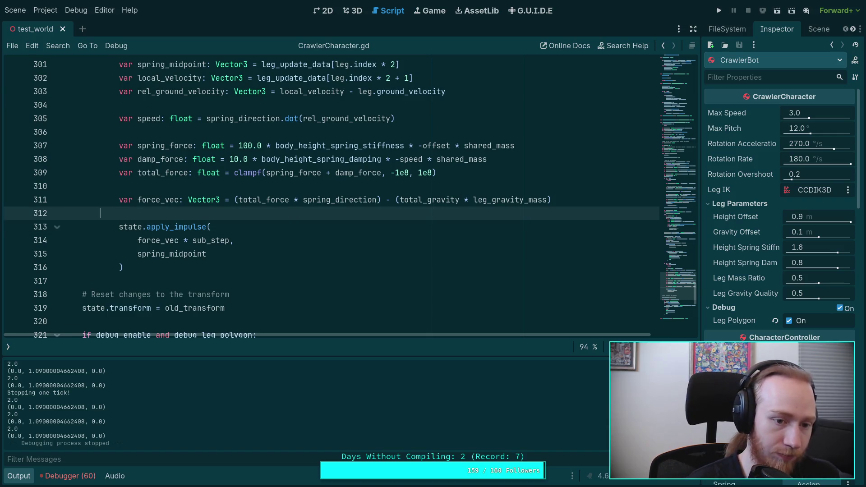
key(Return)
text(print(f)
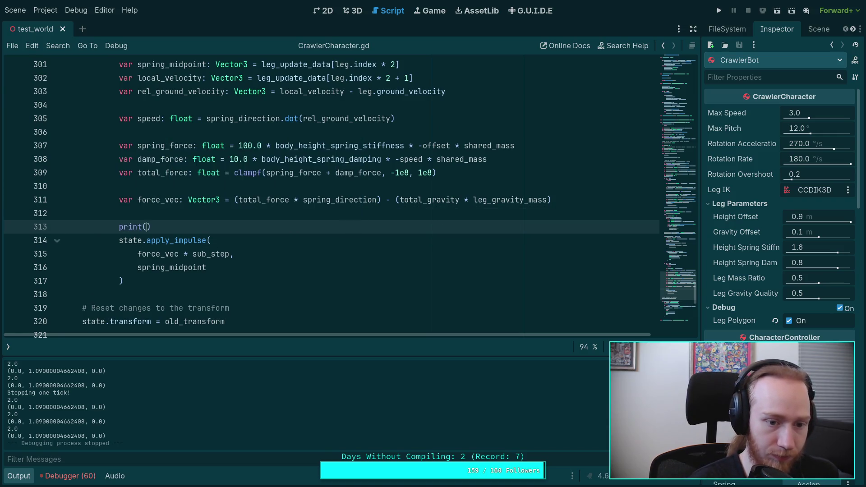
text(o)
key(Return)
text(* sub)
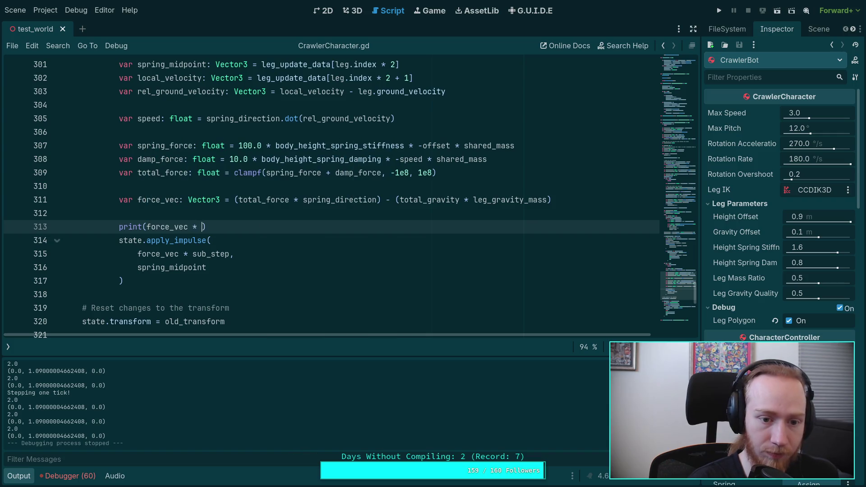
text(_step)
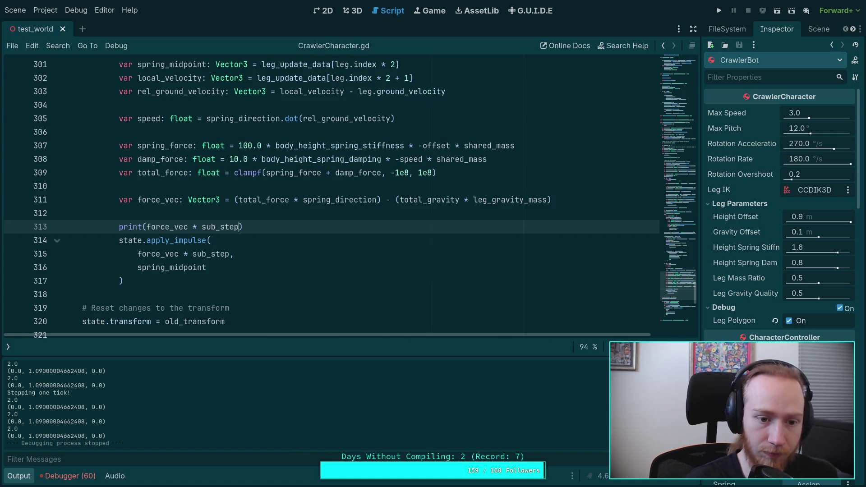
key(F5)
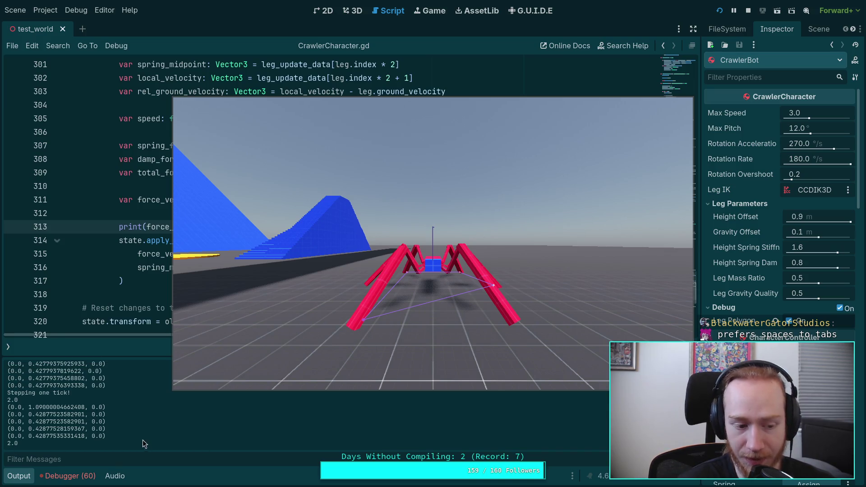
Scroll the Output panel through per-leg force values reaching about 7.86, then stop the game
scroll(106, 429, up, 2)
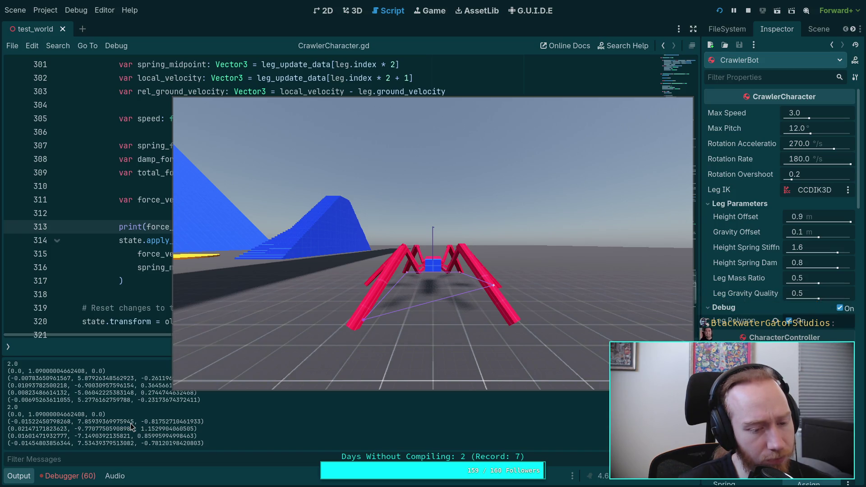
scroll(132, 428, up, 3)
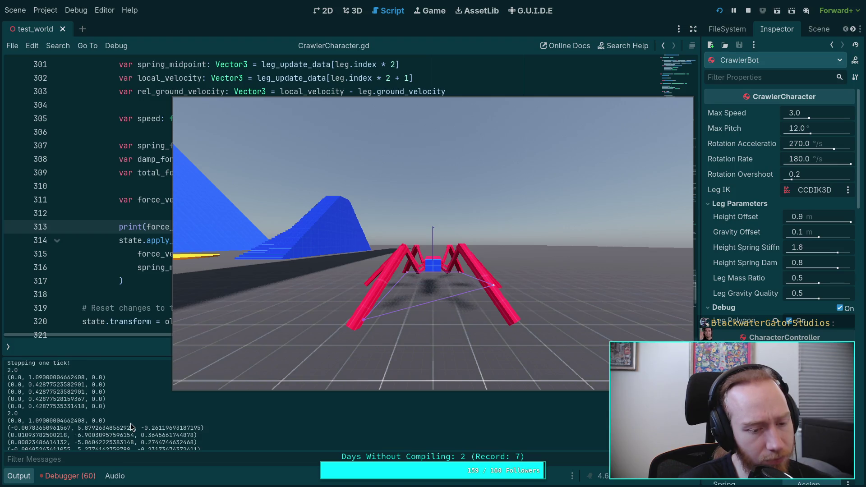
scroll(131, 427, up, 3)
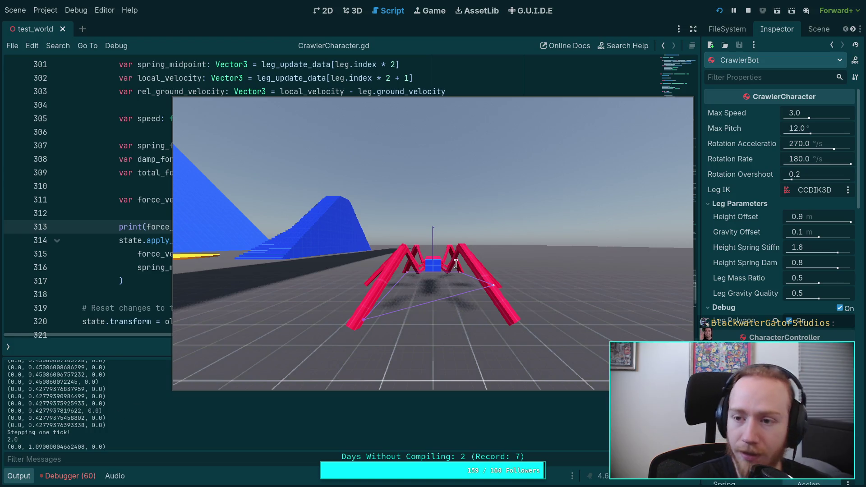
click(748, 11)
click(21, 476)
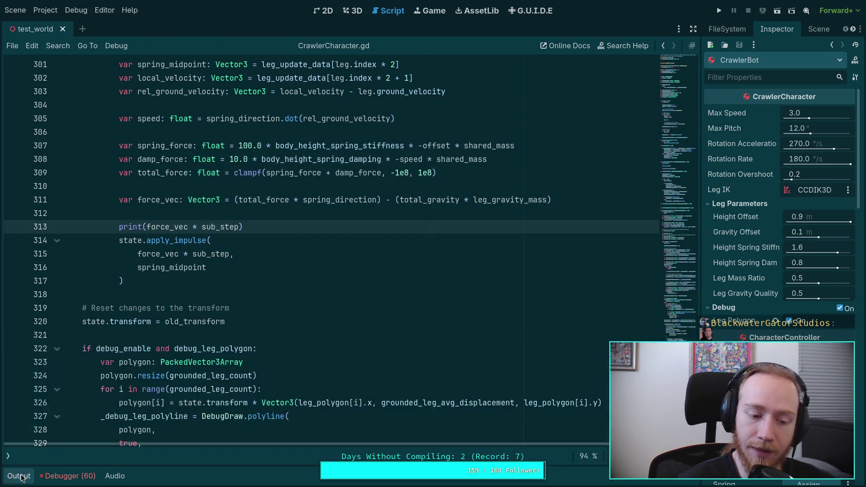
scroll(254, 279, up, 1)
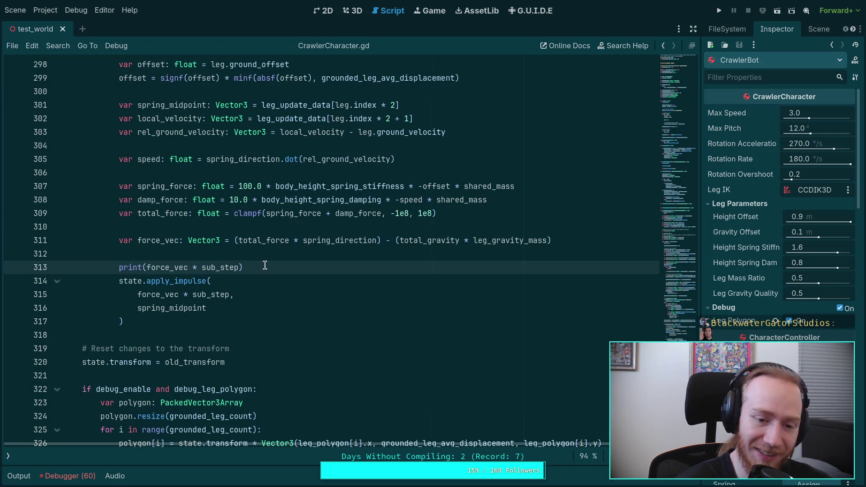
triple_click(265, 266)
click(268, 267)
key(shift+Home)
click(268, 267)
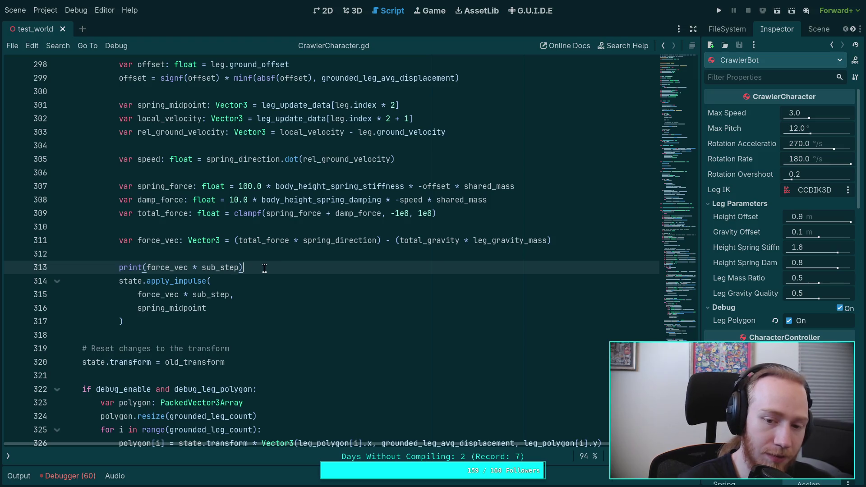
drag(257, 269, 264, 251)
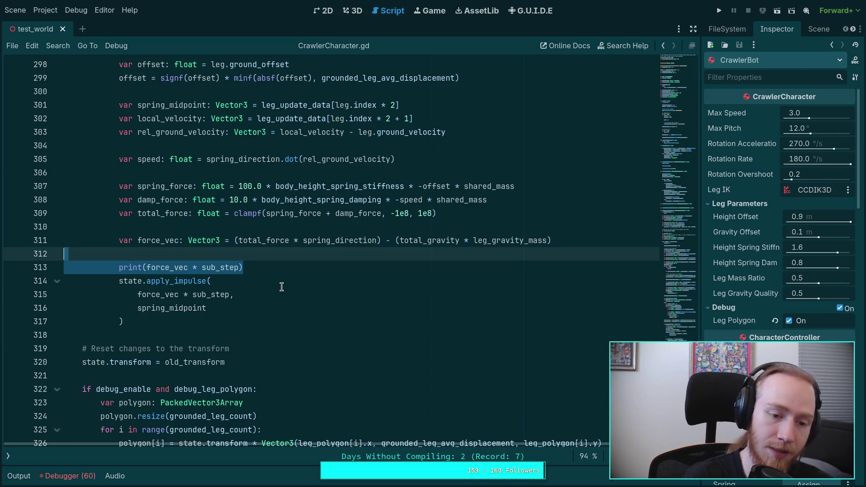
key(BackSpace)
scroll(250, 271, up, 10)
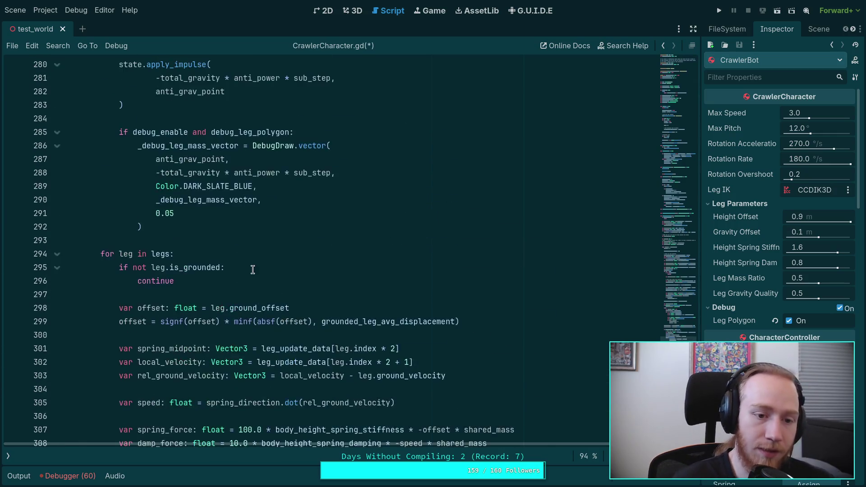
scroll(250, 271, up, 1)
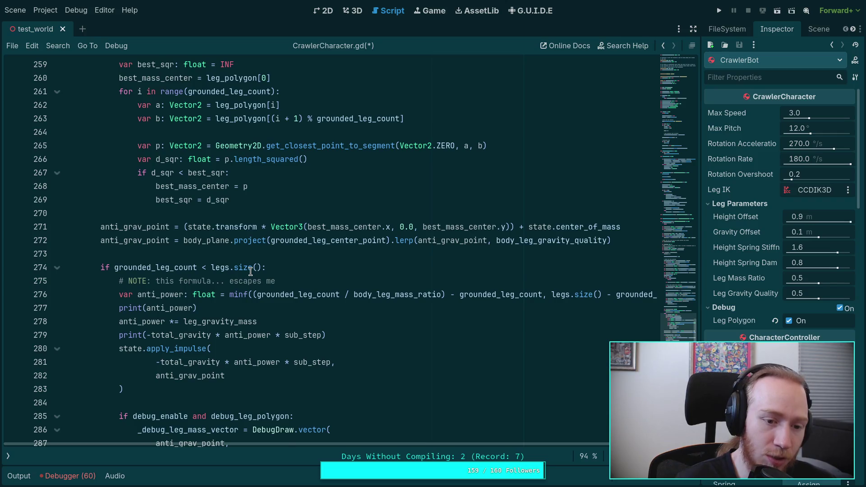
scroll(250, 271, up, 8)
scroll(250, 271, up, 6)
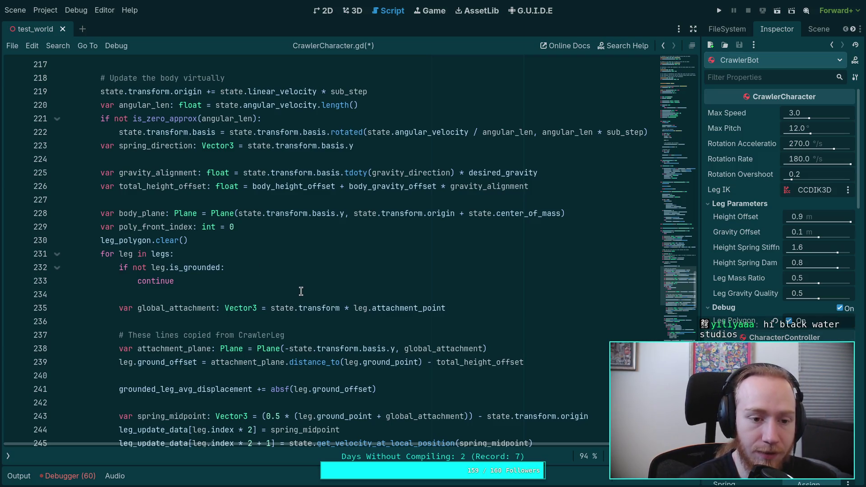
scroll(301, 291, up, 8)
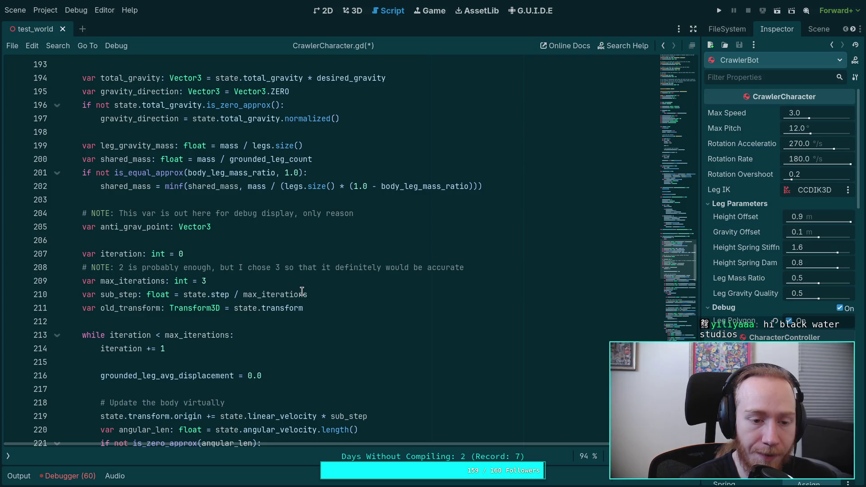
scroll(301, 291, down, 6)
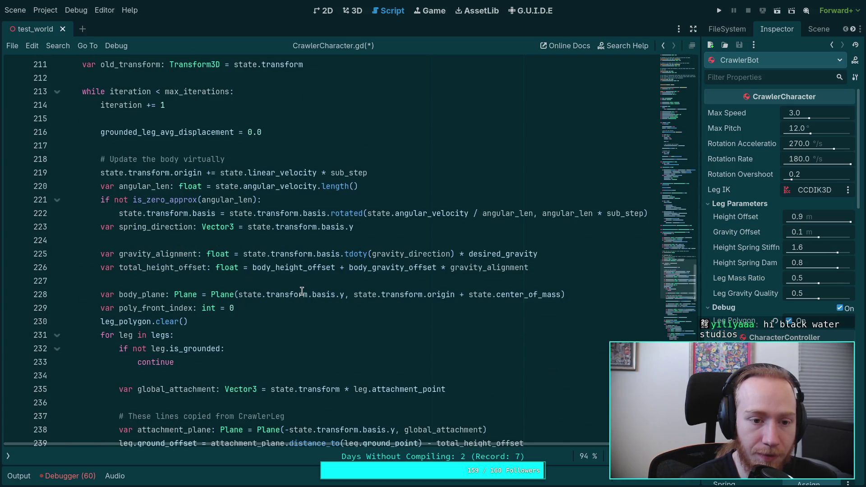
scroll(302, 291, down, 1)
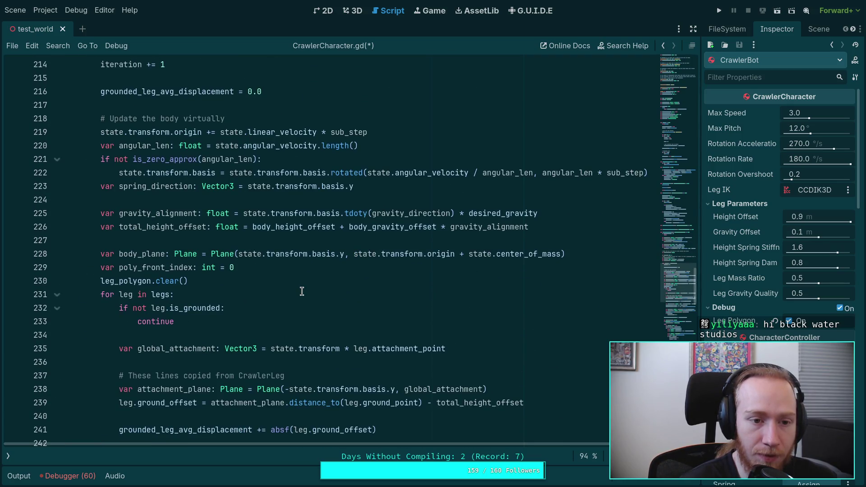
scroll(302, 291, down, 7)
scroll(301, 291, down, 7)
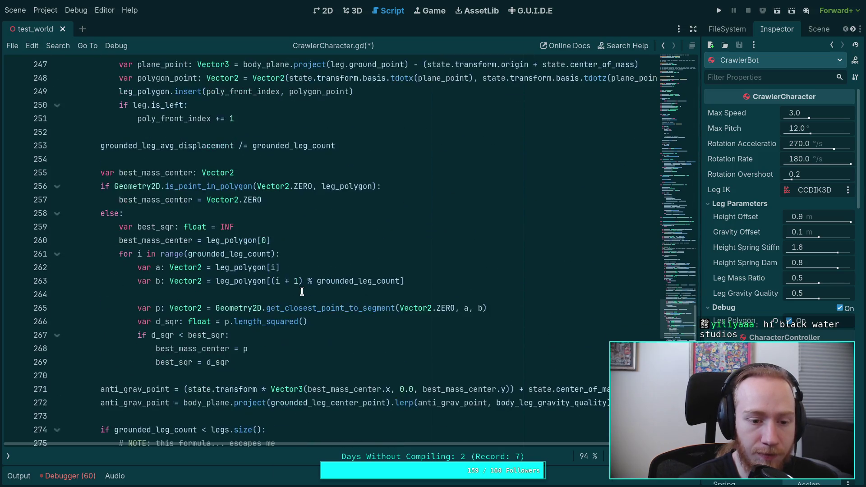
scroll(301, 291, down, 1)
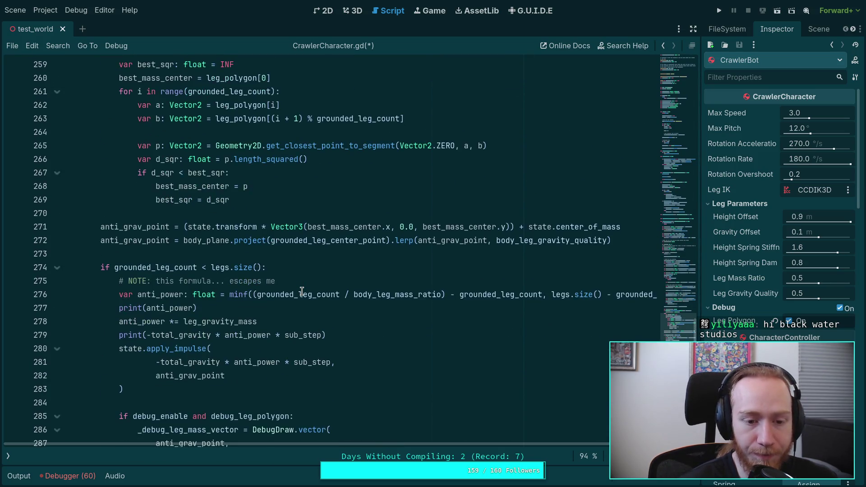
scroll(301, 291, down, 3)
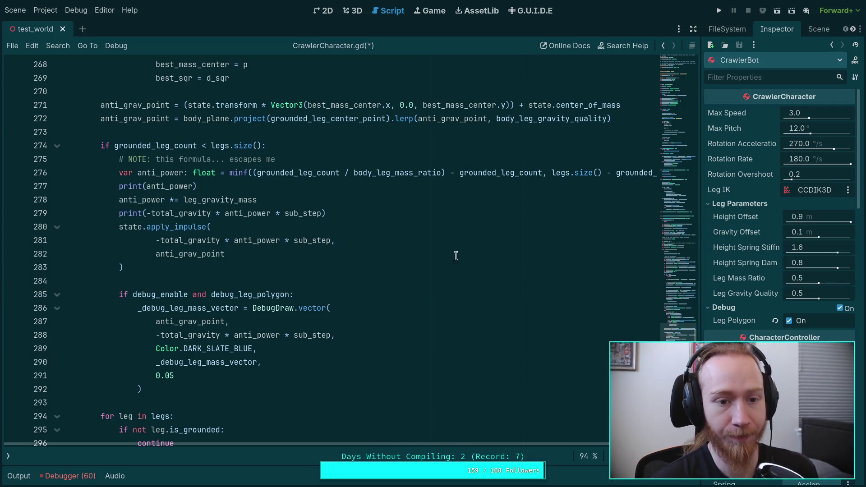
Delete the two anti-gravity debug print lines
scroll(406, 257, down, 3)
scroll(299, 265, up, 2)
scroll(294, 340, down, 2)
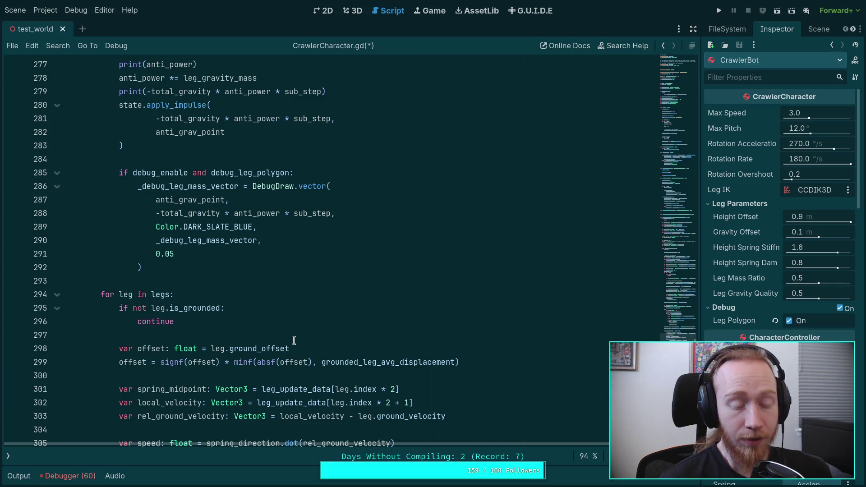
scroll(289, 329, up, 2)
drag(146, 223, 114, 182)
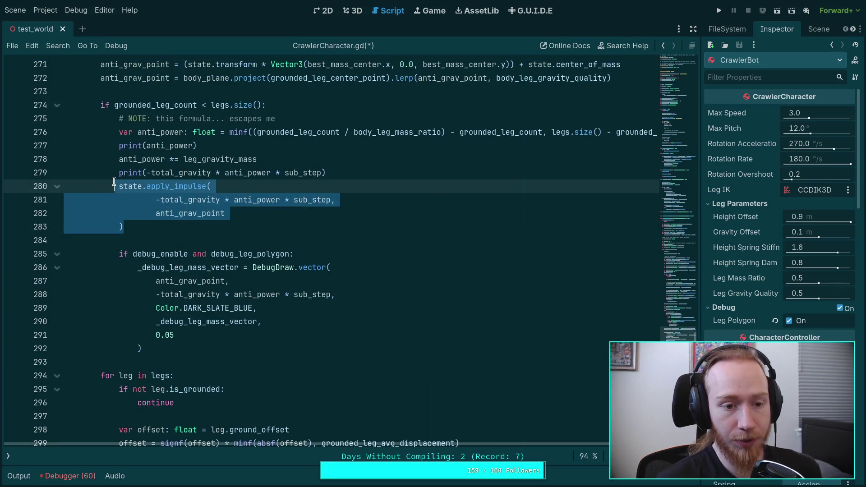
drag(388, 173, 353, 161)
key(BackSpace)
Comment out the anti-gravity apply_impulse call, tidy the if line, then uncomment the call again
mouse_move(199, 146)
mouse_down()
mouse_move(50, 145)
mouse_move(84, 195)
mouse_up()
key(BackSpace)
key(BackSpace)
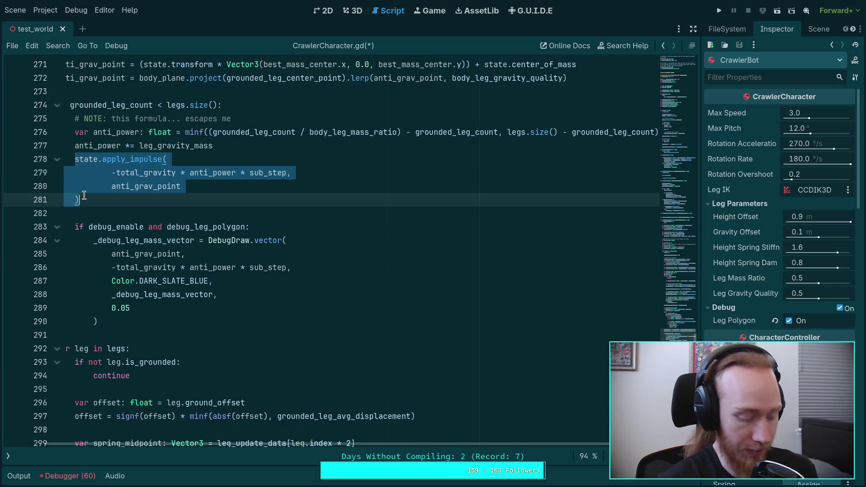
key(ctrl+k)
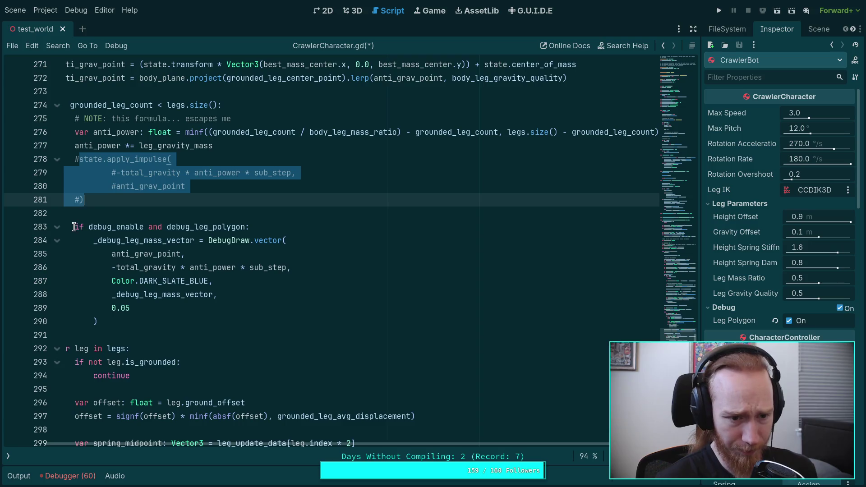
click(88, 227)
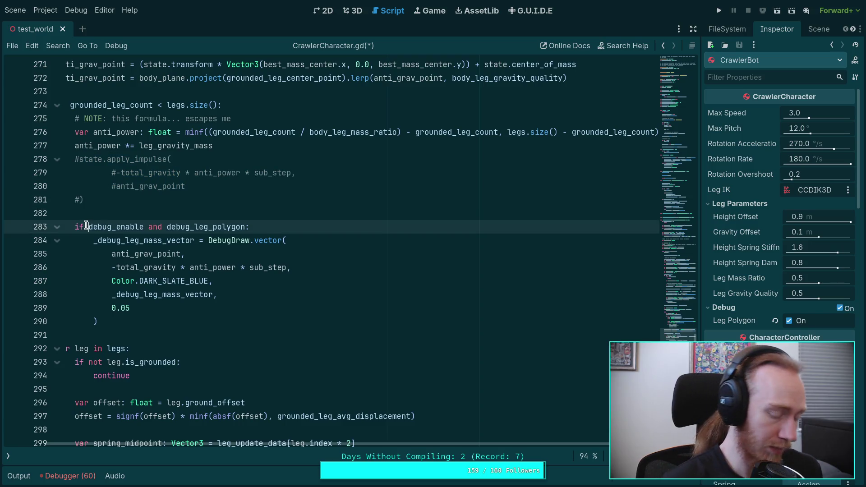
text(p)
key(BackSpace)
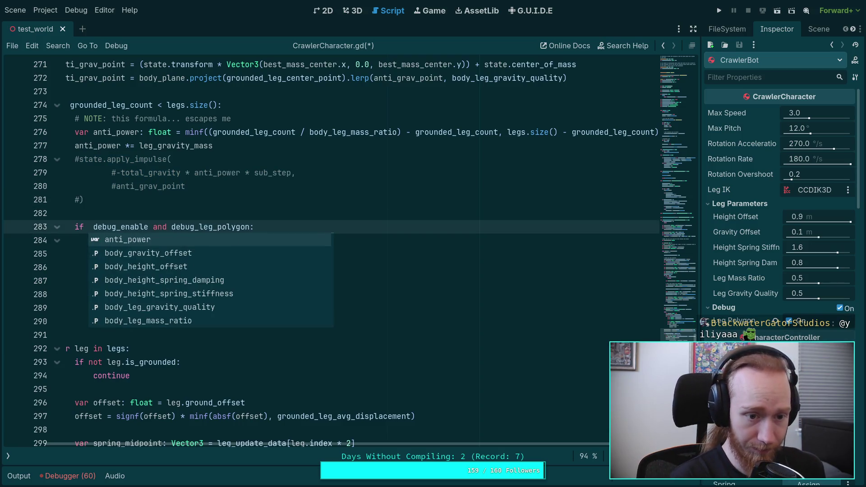
key(BackSpace)
scroll(261, 452, left, 2)
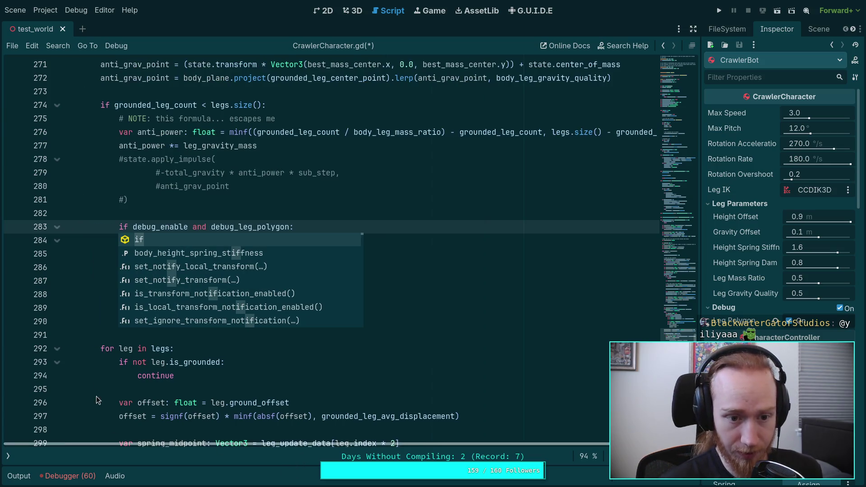
drag(128, 200, 117, 163)
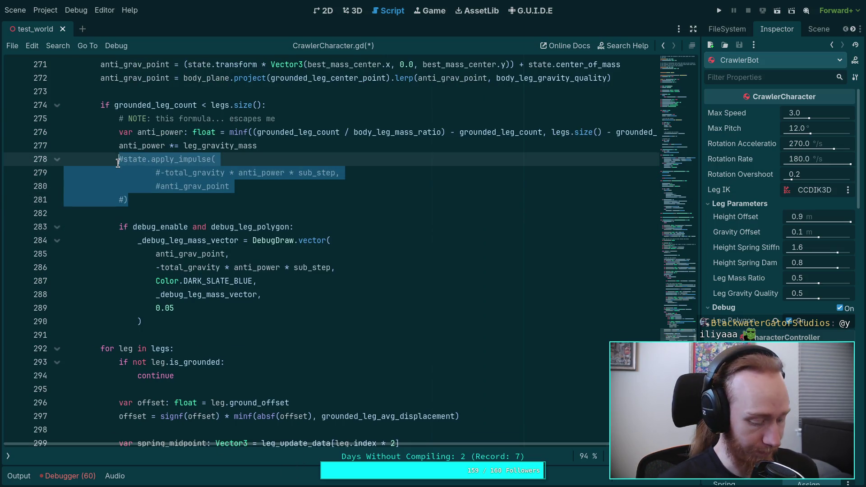
key(ctrl+k)
Add 'false and' after 'if' on line 274, save, and run the crawler
click(107, 105)
text(false a)
text(nd)
key(ctrl+s)
scroll(228, 260, down, 9)
scroll(228, 260, down, 3)
click(407, 250)
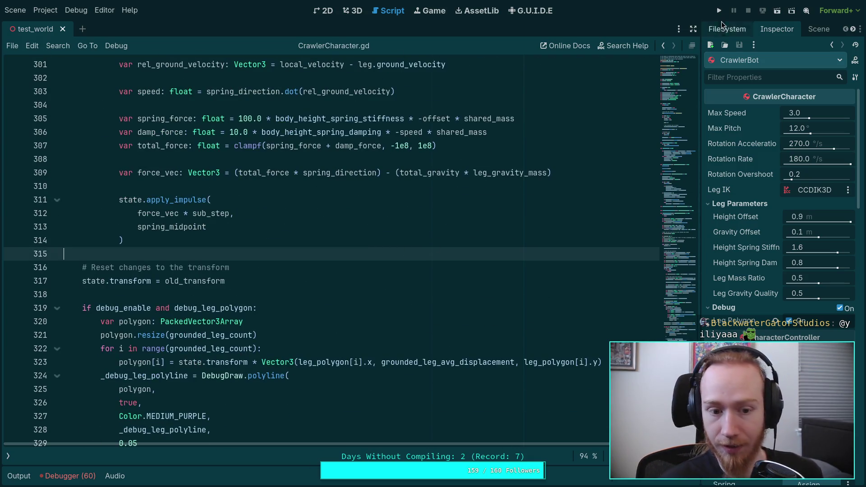
click(718, 11)
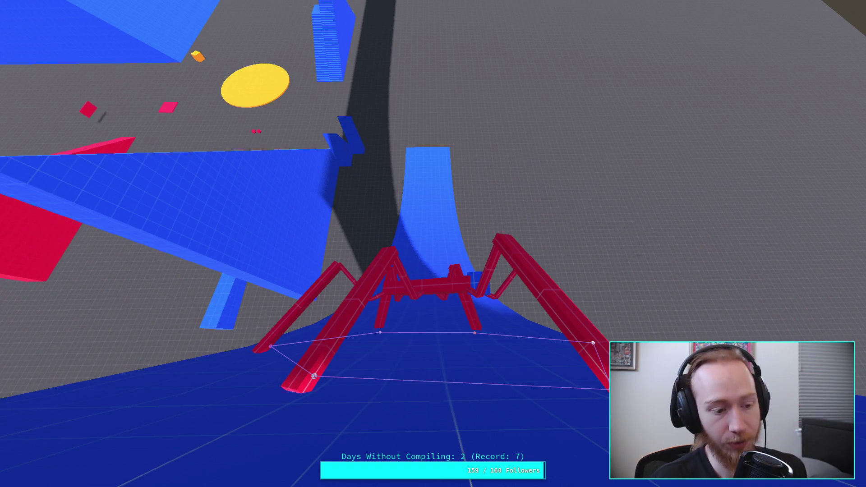
key(w)
key(w)
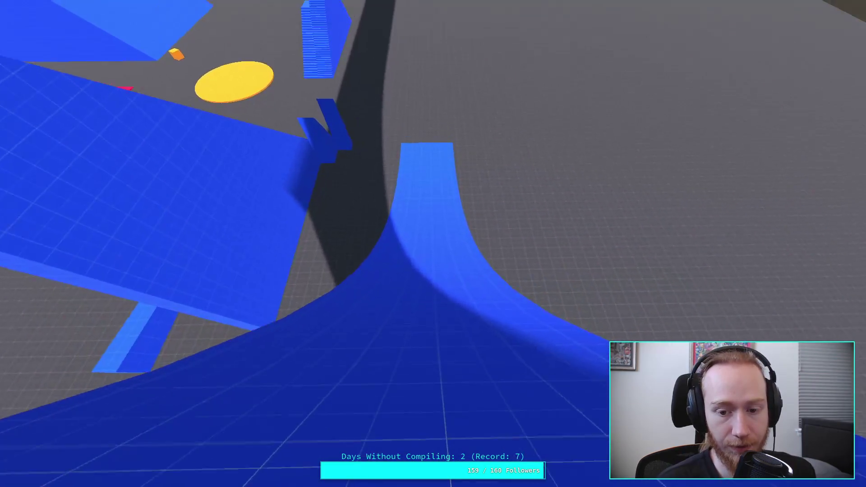
key(w)
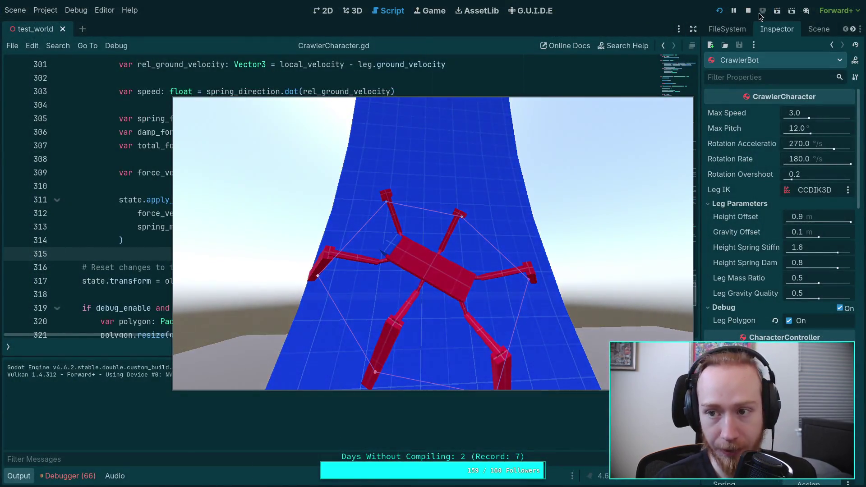
click(748, 11)
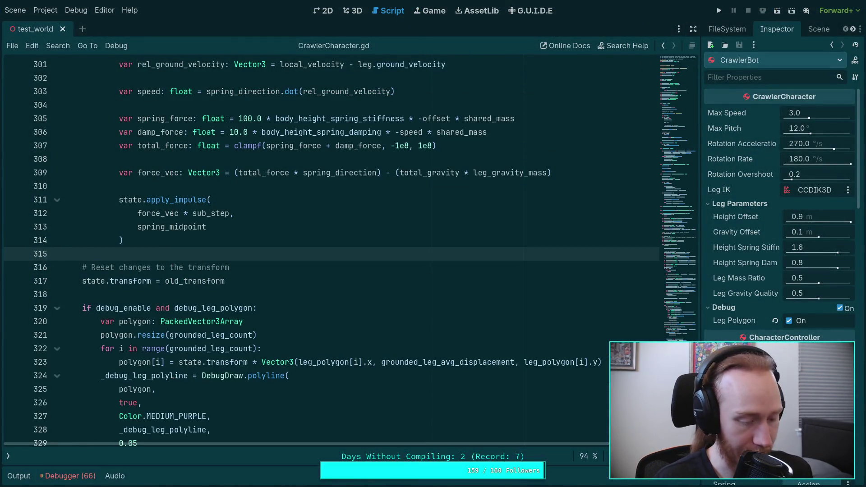
Review the exported variables at the top of the script, around body_leg_gravity_quality
click(198, 289)
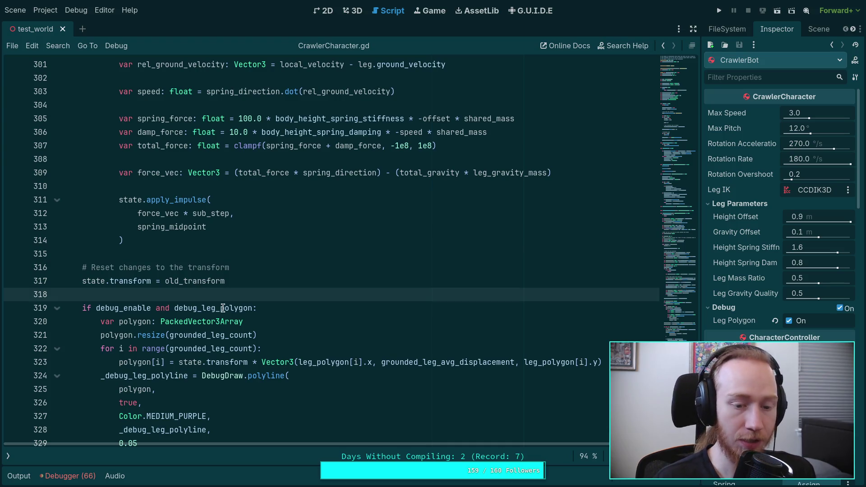
scroll(379, 312, up, 4)
mouse_move(691, 167)
mouse_down()
mouse_move(695, 95)
mouse_move(712, 68)
mouse_move(678, 147)
mouse_move(691, 83)
mouse_up()
scroll(289, 203, up, 4)
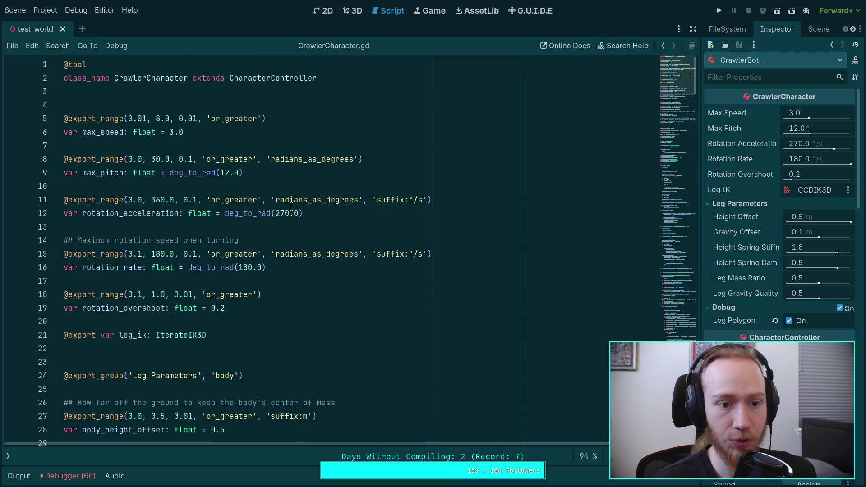
scroll(343, 248, down, 4)
scroll(352, 257, down, 7)
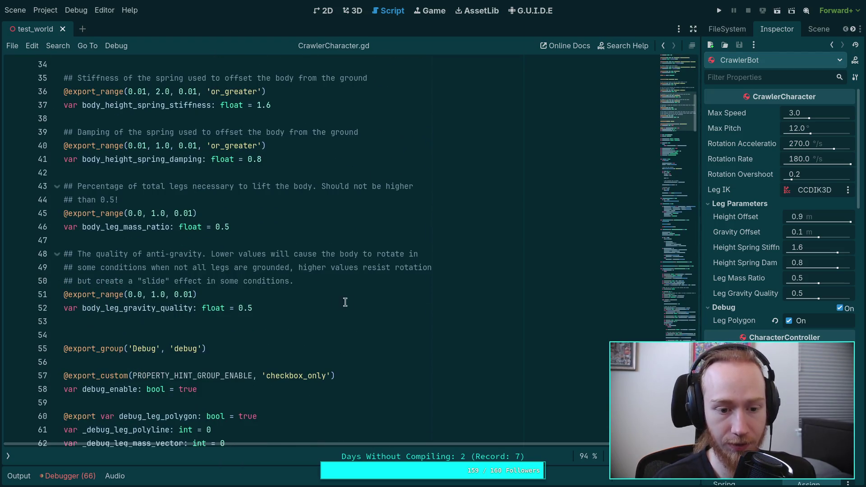
click(370, 304)
key(Return)
key(Return)
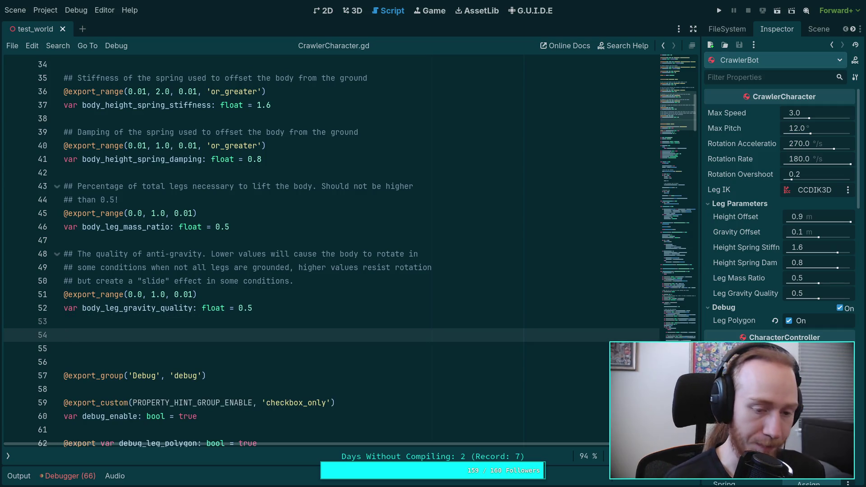
key(BackSpace)
key(BackSpace)
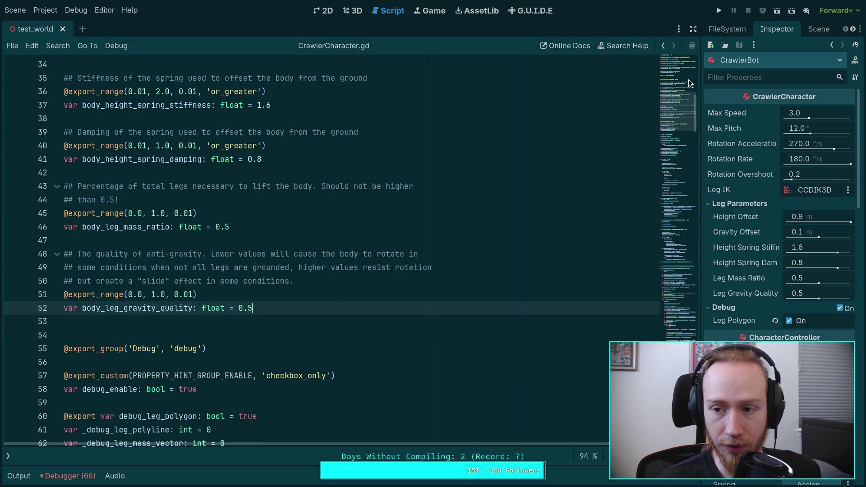
Fold the while iteration loop in _solve_leg_offsets and place the caret on line 211
click(689, 80)
click(677, 325)
drag(677, 326, 677, 352)
scroll(226, 245, up, 20)
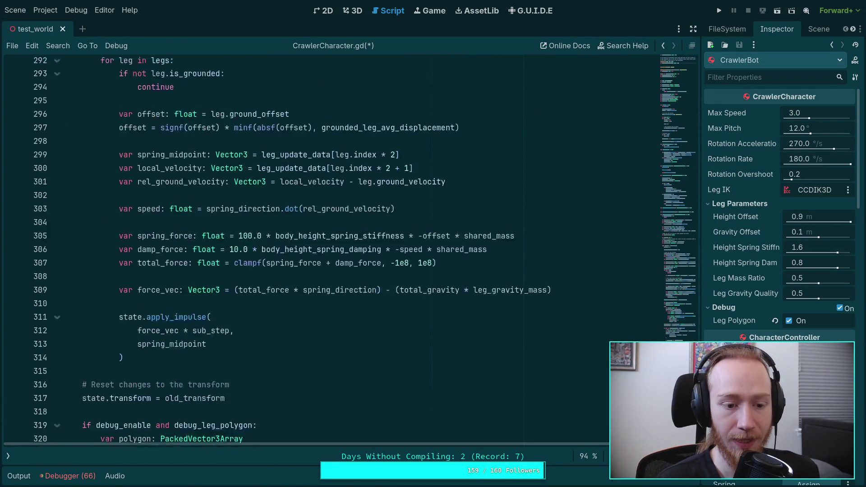
scroll(226, 245, up, 10)
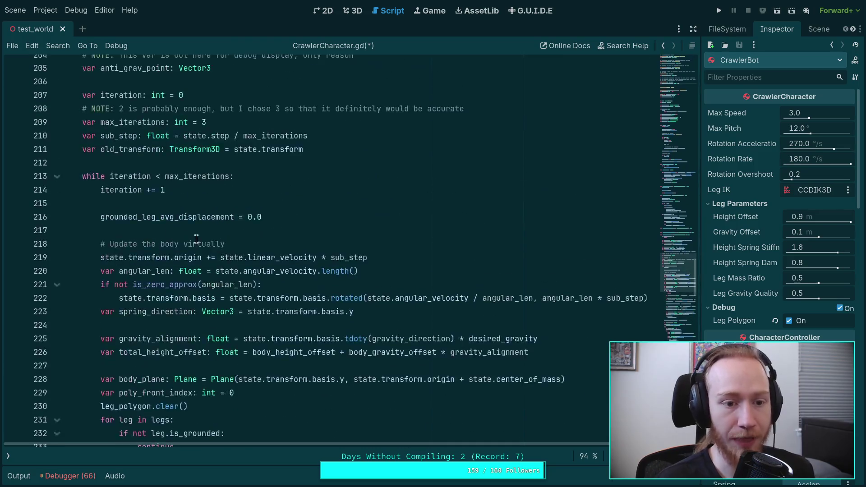
click(59, 299)
scroll(86, 283, up, 4)
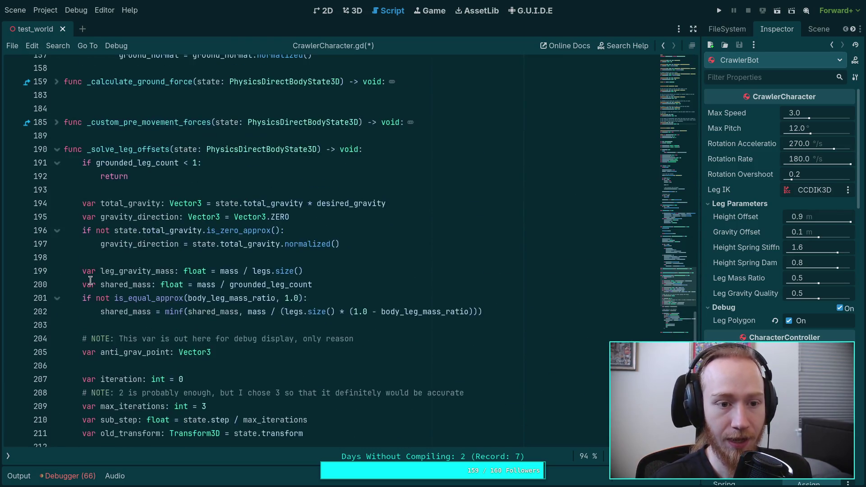
scroll(194, 186, down, 3)
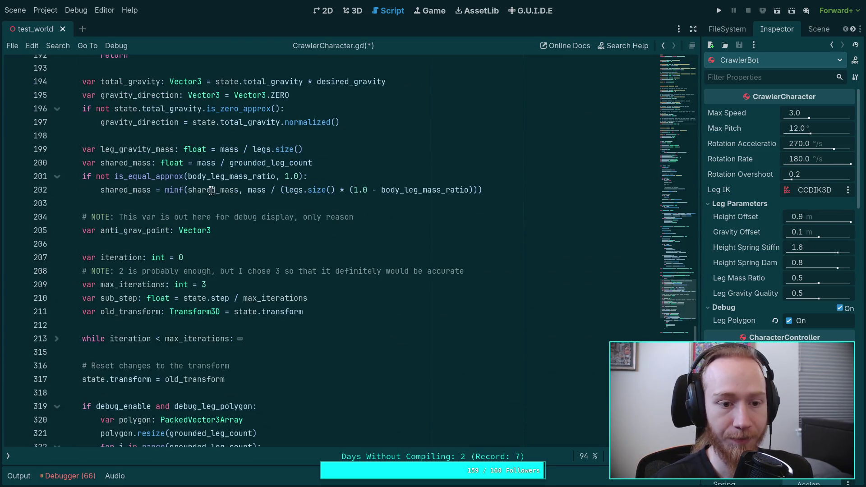
click(338, 315)
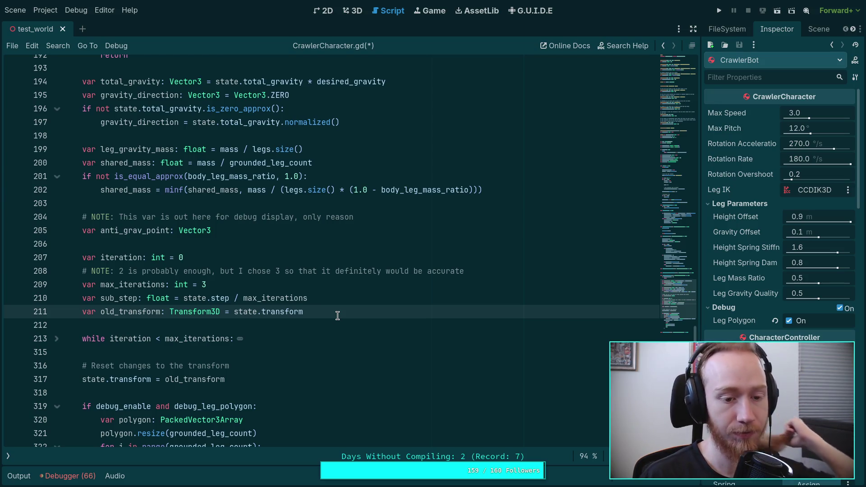
scroll(382, 315, down, 1)
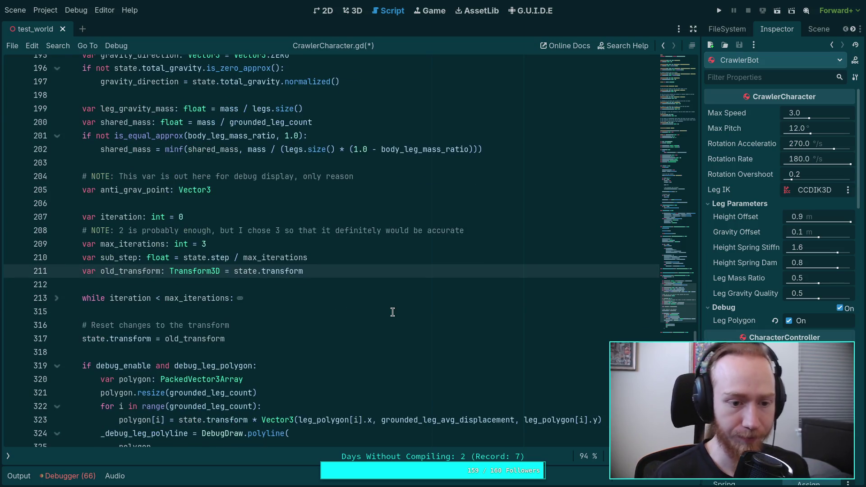
Store 'var old_angular: Vector3 = state.angular_velocity' below the old_transform line
key(Return)
key(Return)
text(var old_angular: Vector3)
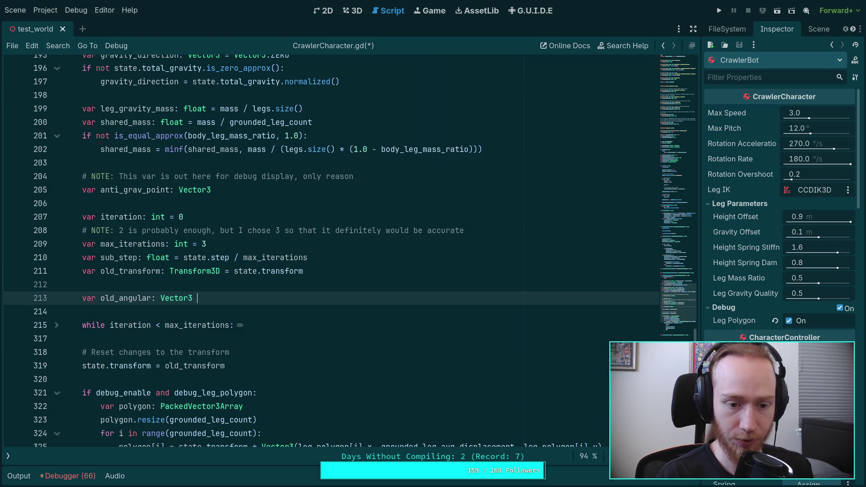
text(= state.)
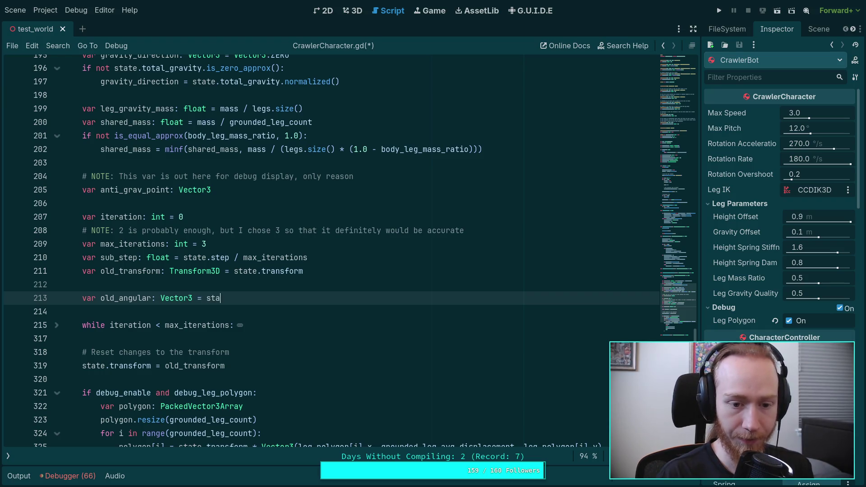
text(ang)
key(Return)
scroll(225, 357, down, 5)
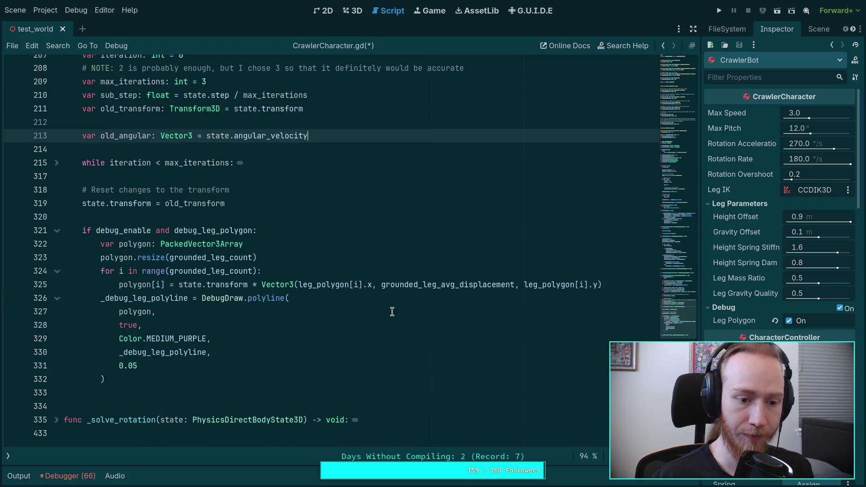
scroll(166, 333, up, 2)
scroll(200, 256, up, 1)
After the transform reset, start the line state.angular_velocity = state.angular_velocity.lerp(
click(261, 258)
key(Return)
key(Return)
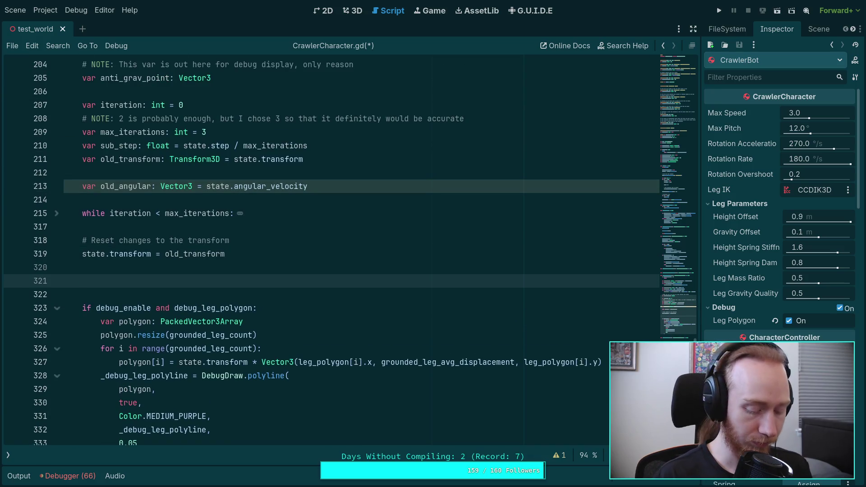
text(state.ang)
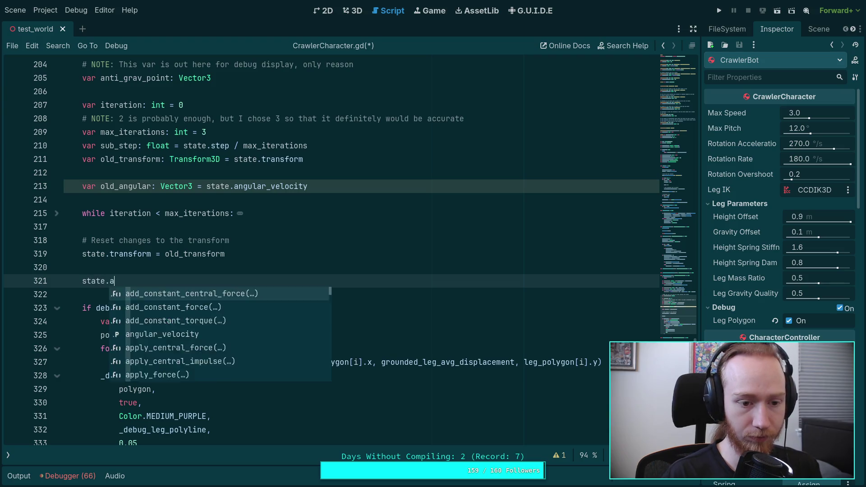
key(Return)
text(state.ang)
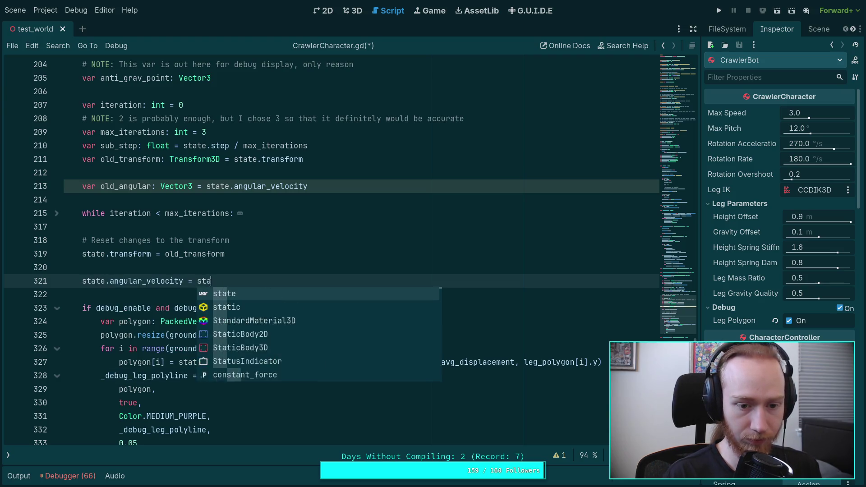
key(Return)
text(.int)
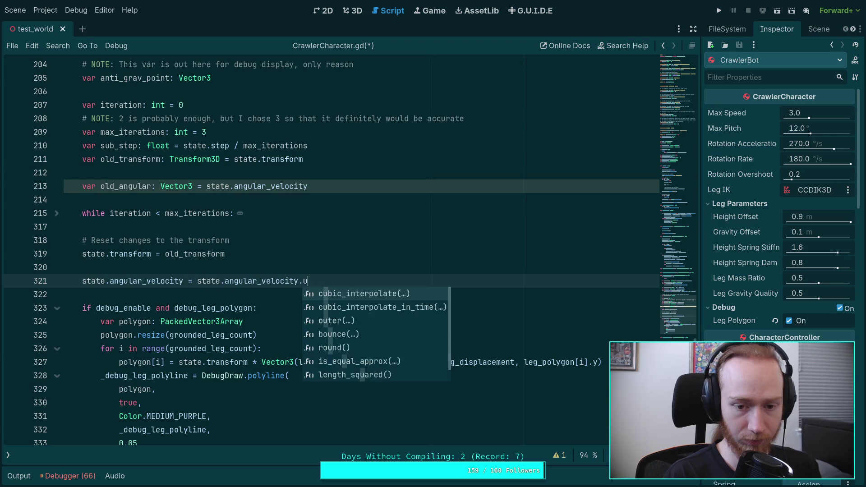
text(e)
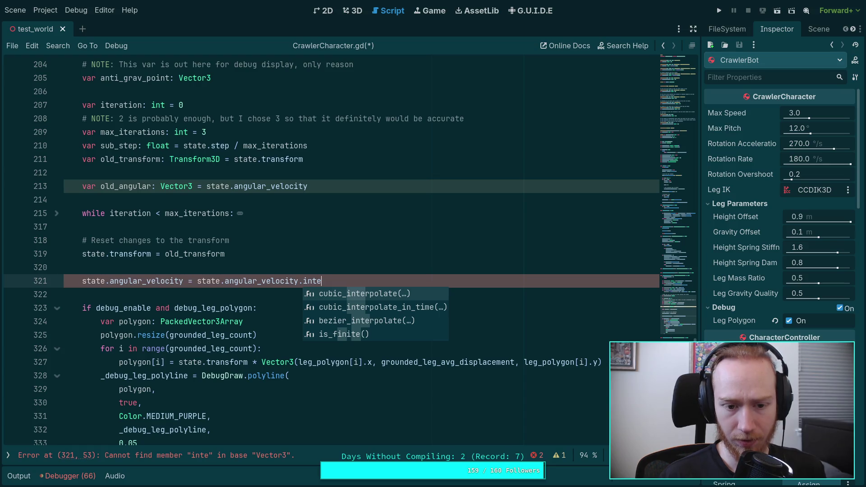
key(BackSpace)
key(BackSpace)
key(BackSpace)
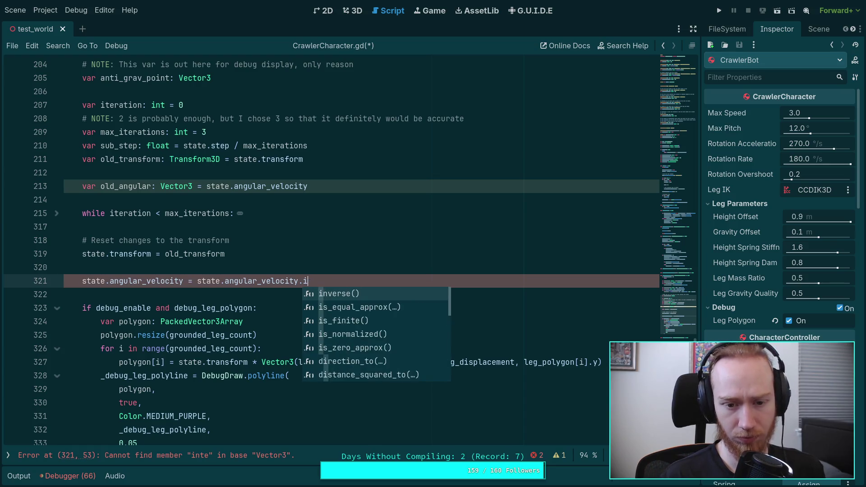
text(le)
key(Down)
key(Down)
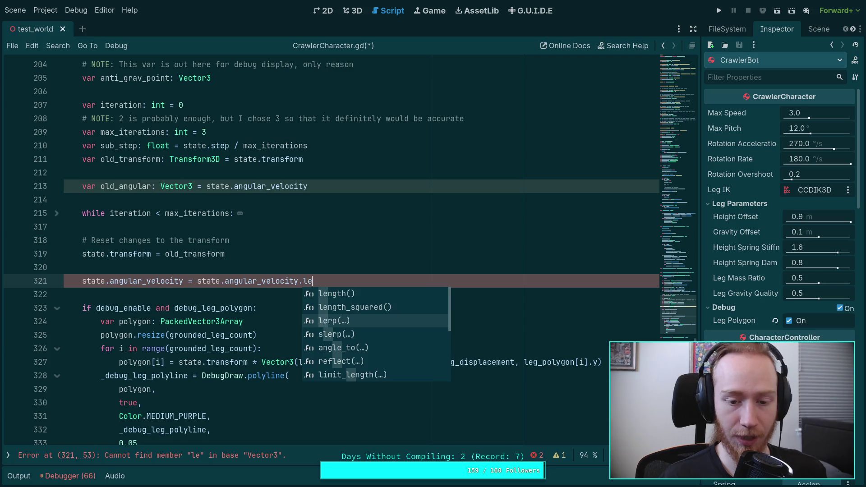
key(Return)
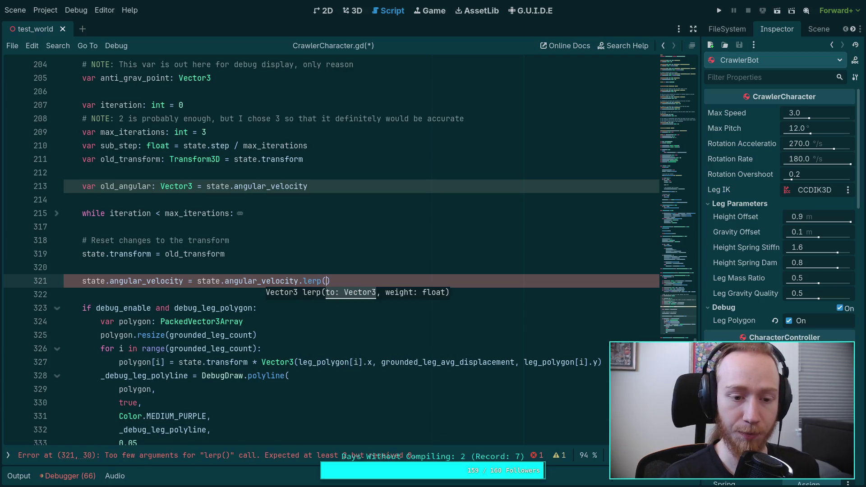
Give lerp the arguments old_angular and body_leg_gravity_quality, save, and run the game
text(old_)
key(Return)
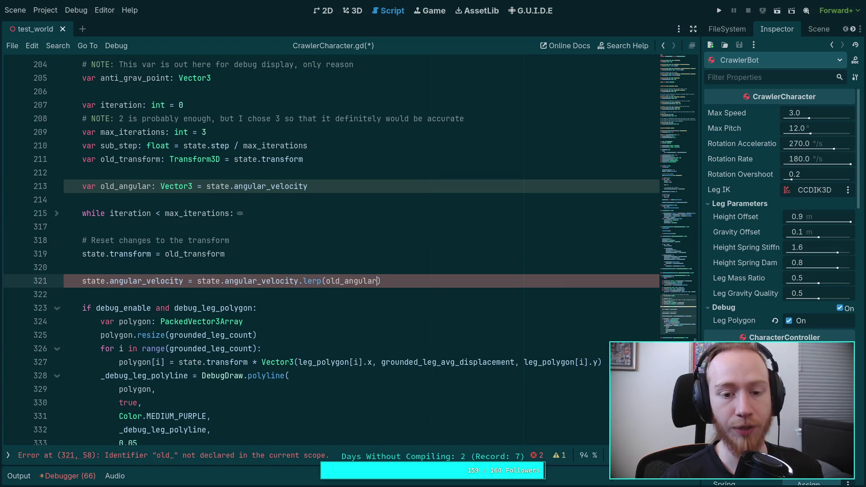
text(, )
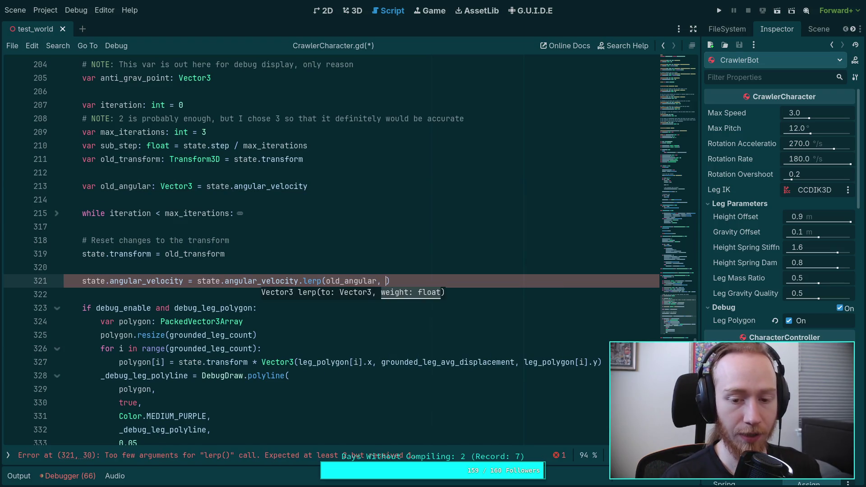
text(e)
key(BackSpace)
key(BackSpace)
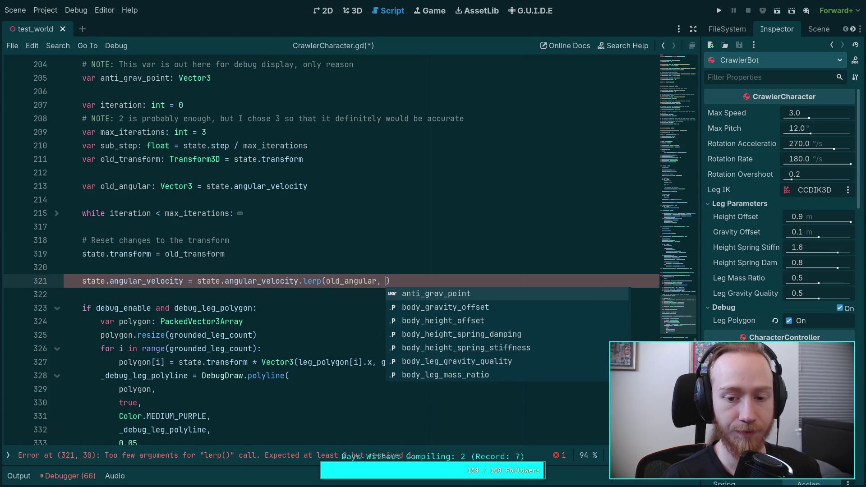
key(Down)
key(Down)
key(Down)
key(Return)
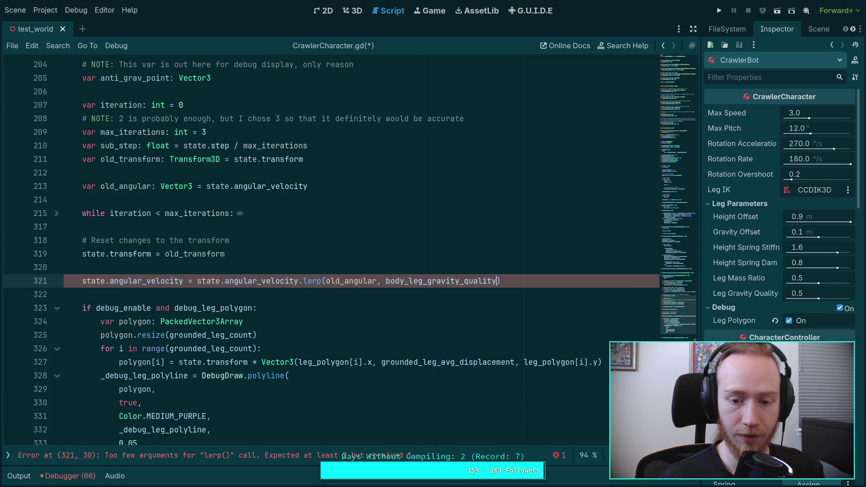
key(ctrl+s)
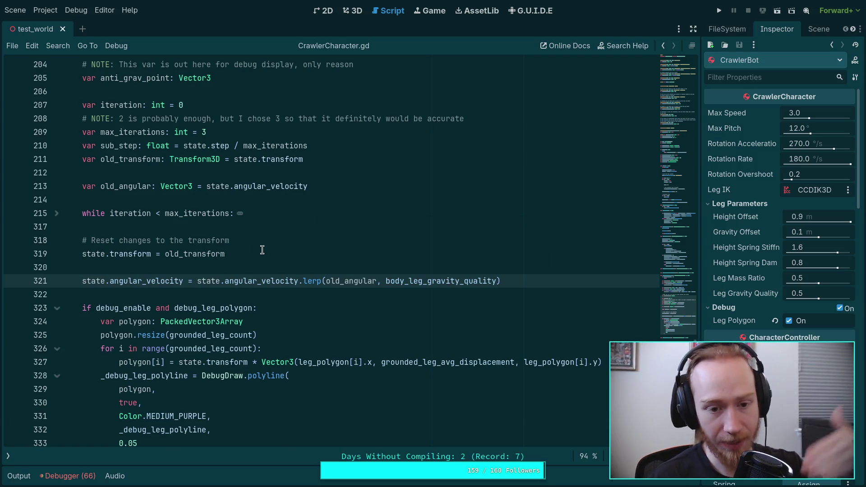
click(718, 11)
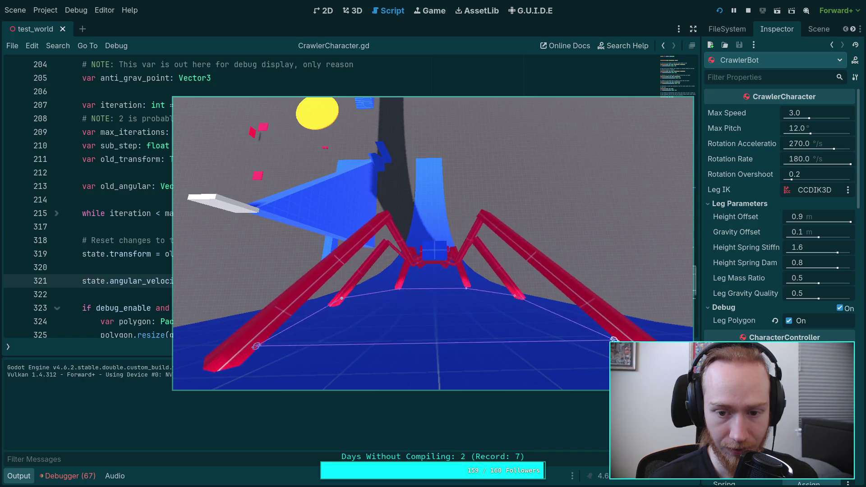
Stop the crawler test run with F8 after watching the bot on the blue track
key(F8)
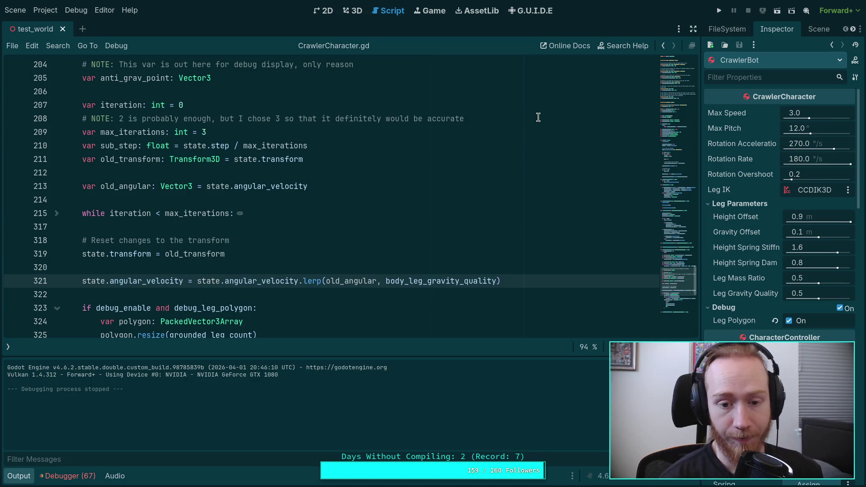
Set CrawlerBot's Leg Gravity Quality to 0.2 in the Inspector and test-run the crawler
scroll(504, 180, down, 1)
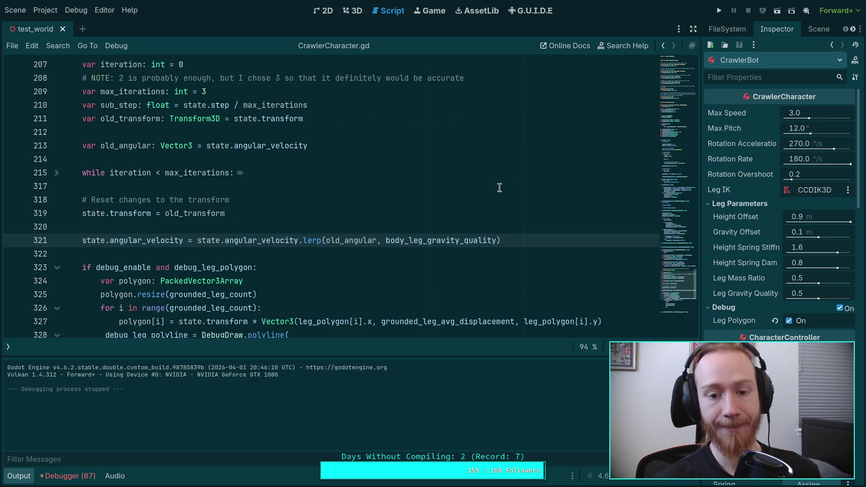
mouse_move(675, 284)
mouse_down()
mouse_move(675, 217)
mouse_move(674, 299)
mouse_move(686, 75)
mouse_move(684, 91)
mouse_up()
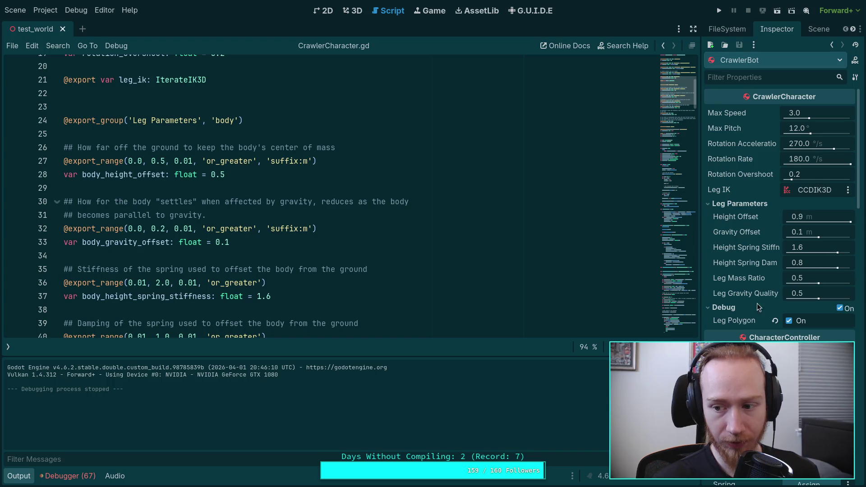
scroll(314, 226, down, 7)
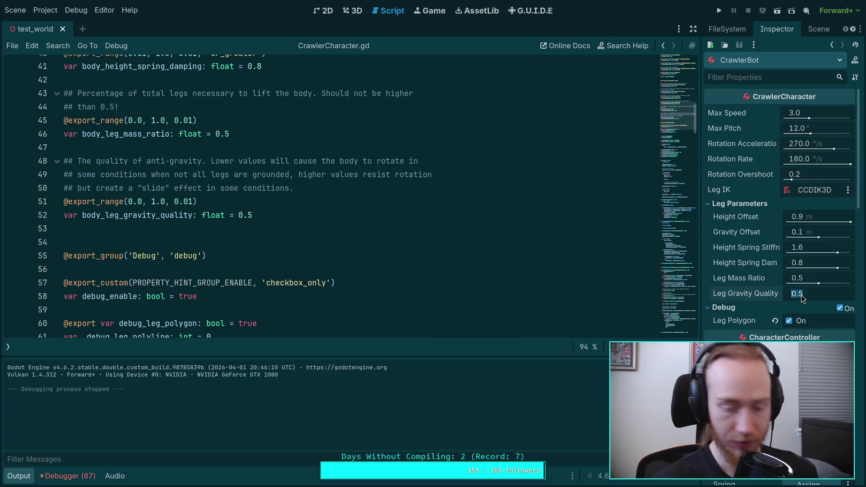
drag(801, 295, 800, 298)
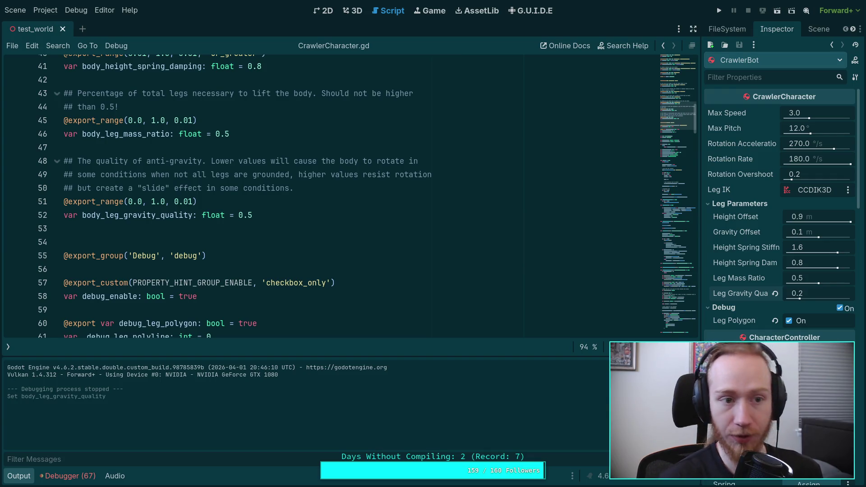
click(721, 10)
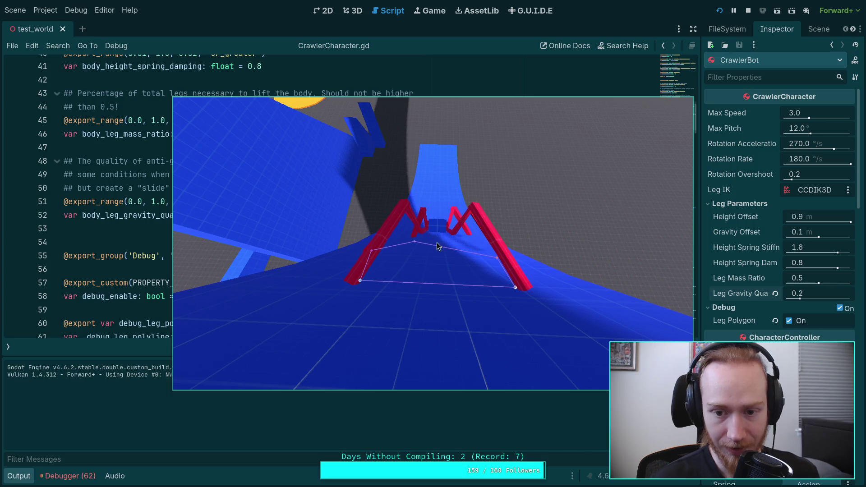
click(748, 11)
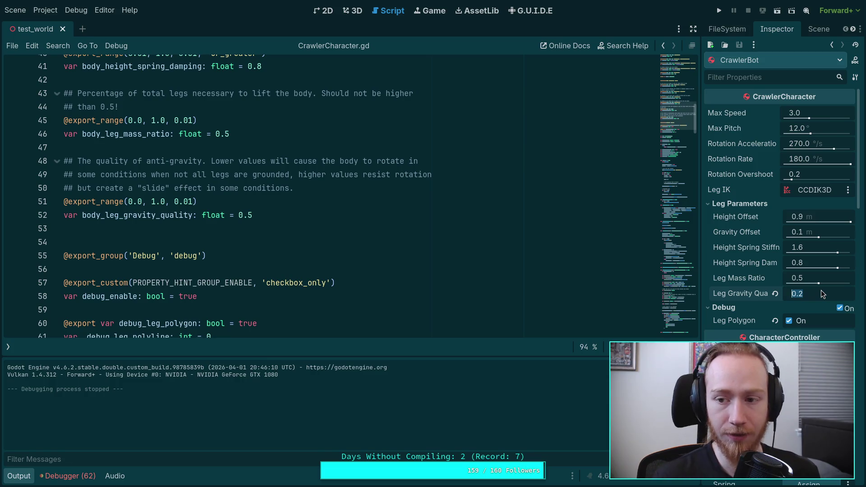
click(470, 242)
click(678, 281)
Append .move_toward(old_angular, rotation_acceleration * state.step) to line 321, save, and run the game
mouse_move(678, 281)
mouse_down()
mouse_move(681, 292)
mouse_move(679, 275)
mouse_up()
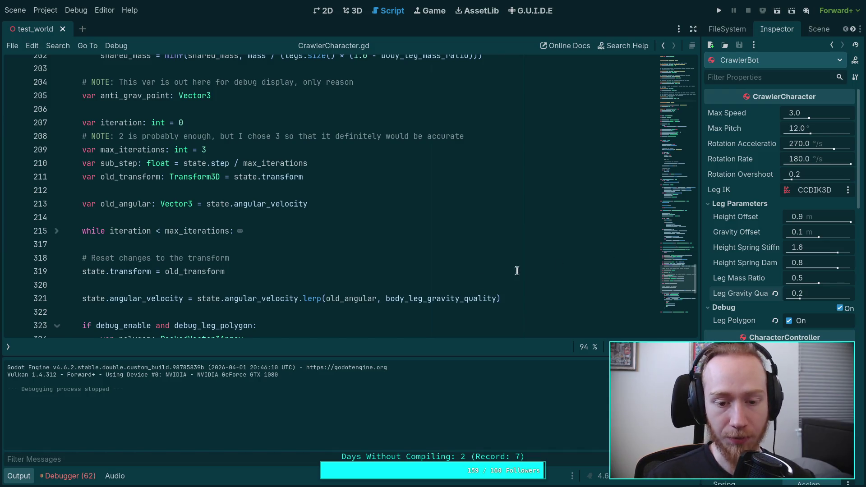
click(538, 301)
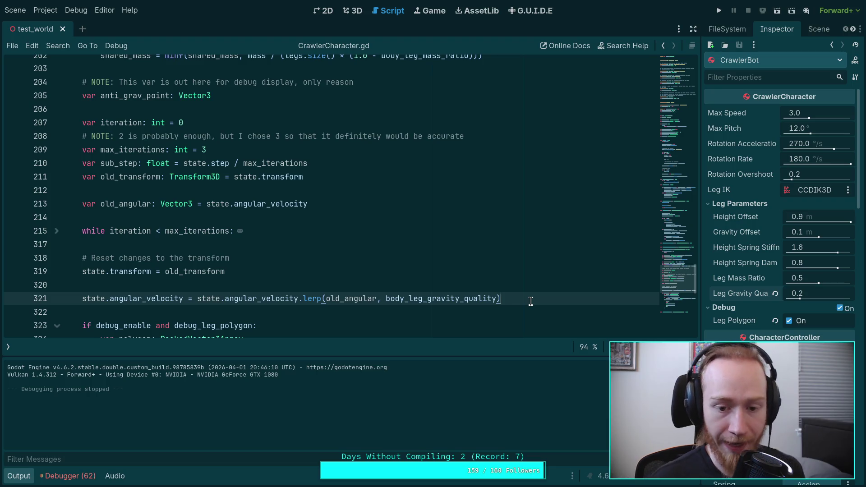
text(.mo)
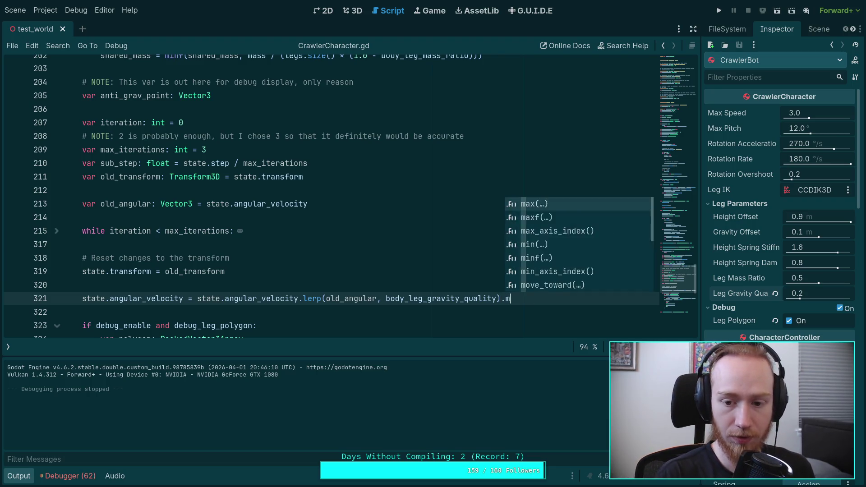
key(Return)
key(Return)
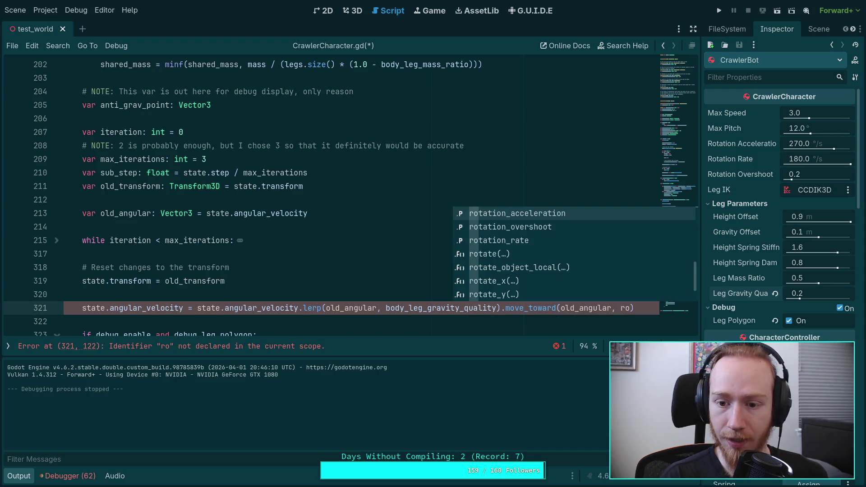
key(Return)
text(* )
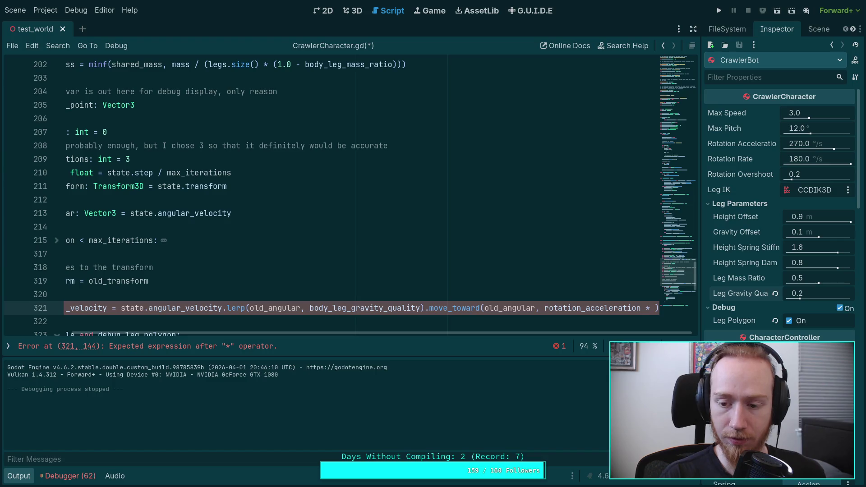
text(state.step)
key(ctrl+s)
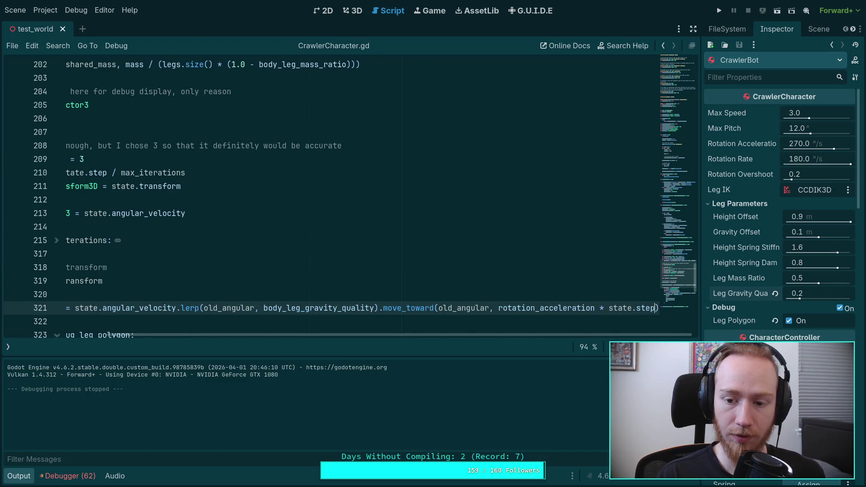
drag(530, 335, 392, 336)
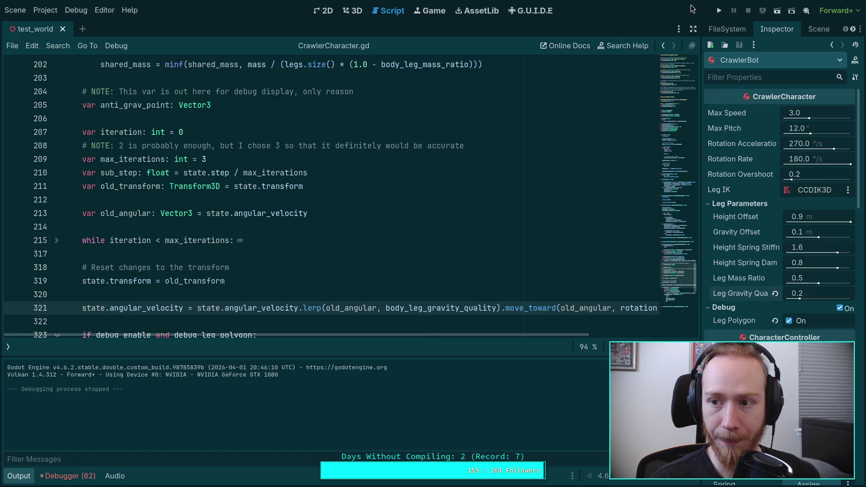
click(719, 10)
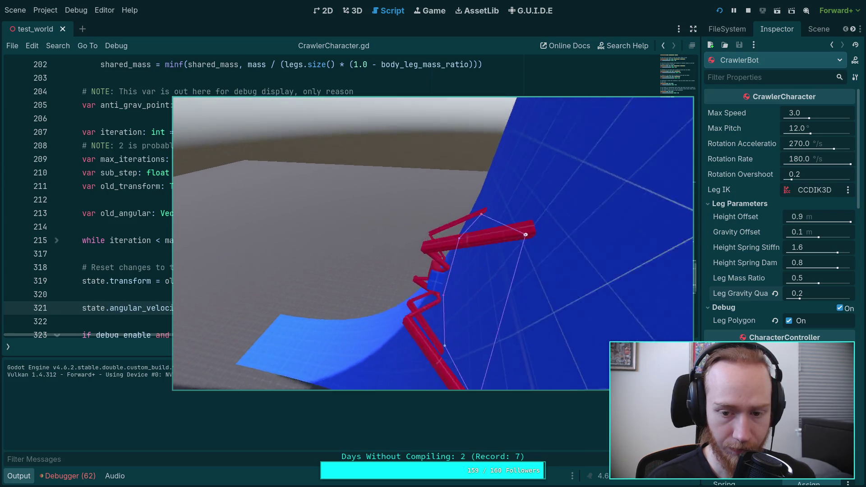
Stop the crawler run and reset Leg Gravity Quality to its default 0.5
click(749, 10)
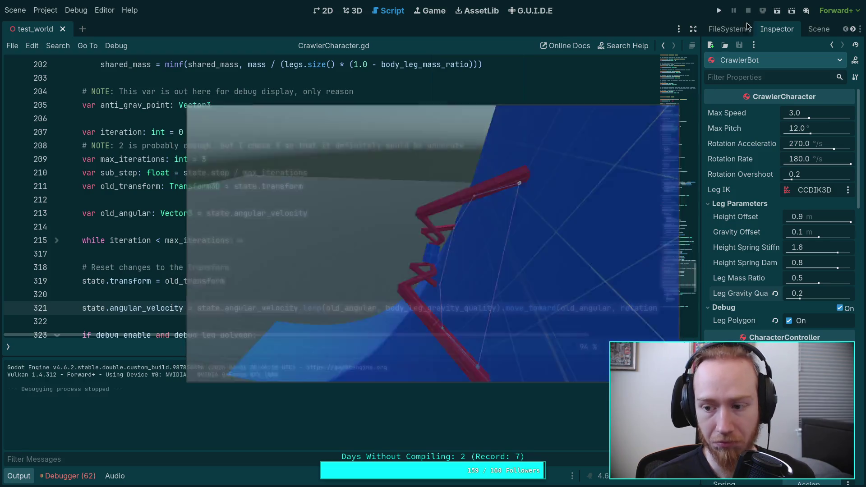
scroll(378, 283, down, 3)
scroll(378, 282, up, 2)
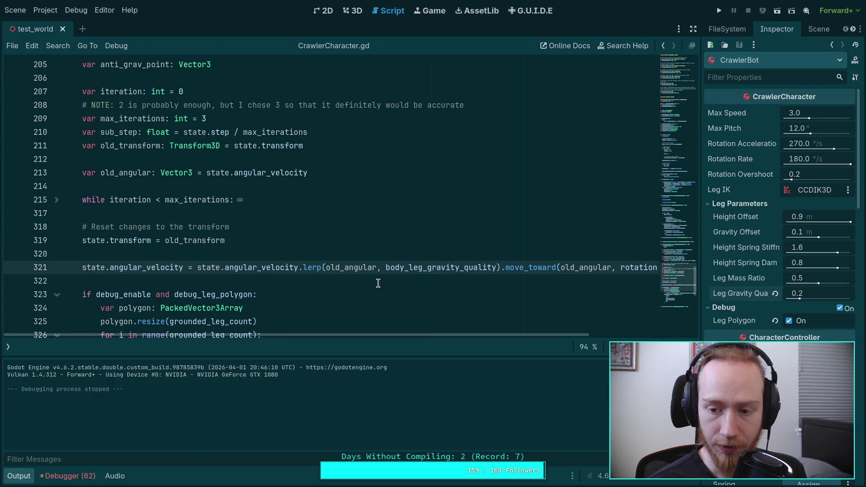
click(777, 295)
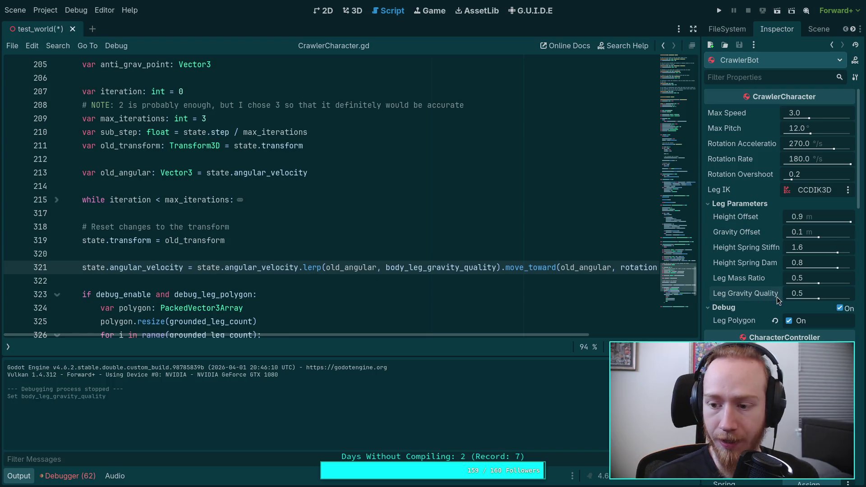
Set CrawlerBot's Leg Gravity Quality to 0.0, then test-run the game and stop it
click(796, 293)
text(0)
key(Return)
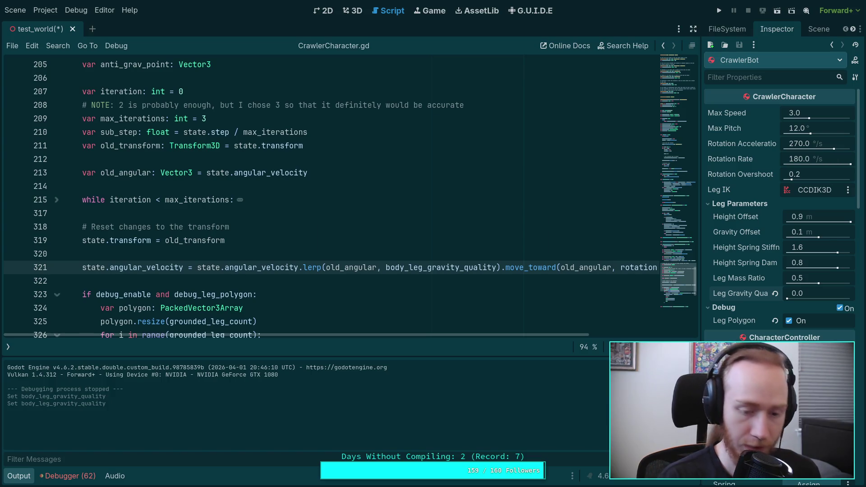
key(F5)
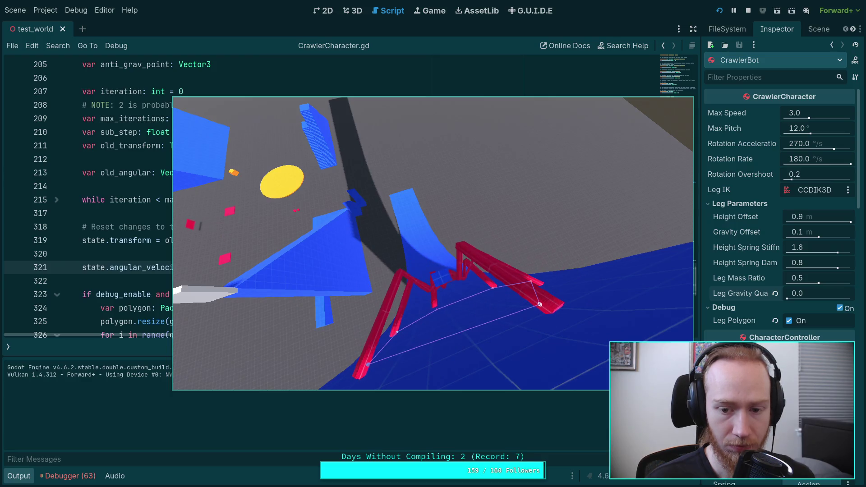
key(F8)
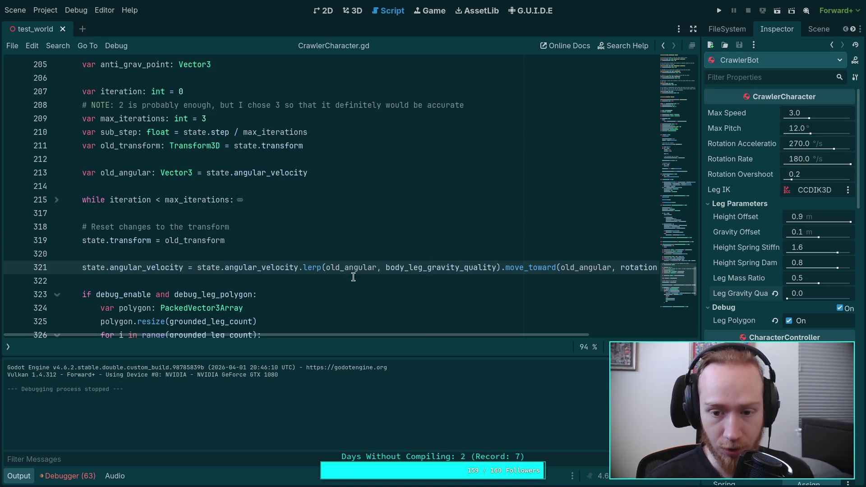
Delete the .lerp() call on line 321 and remove the angular_velocity move_toward line
drag(500, 268, 298, 268)
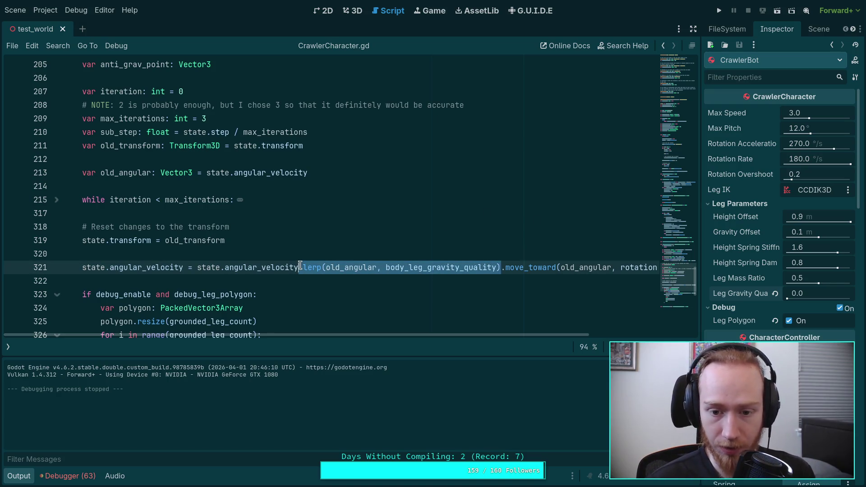
key(BackSpace)
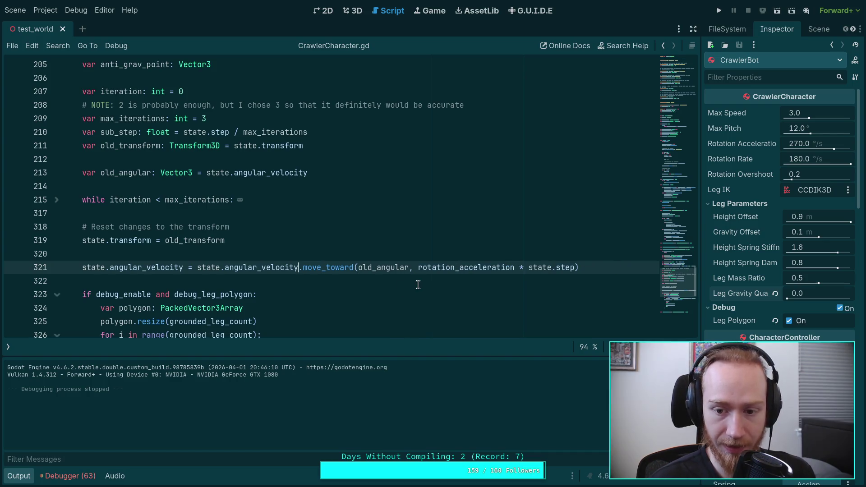
click(417, 285)
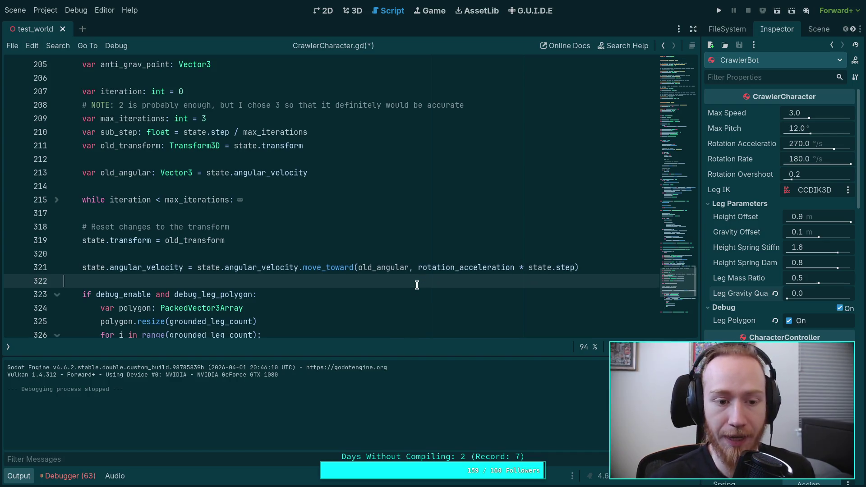
scroll(417, 285, down, 2)
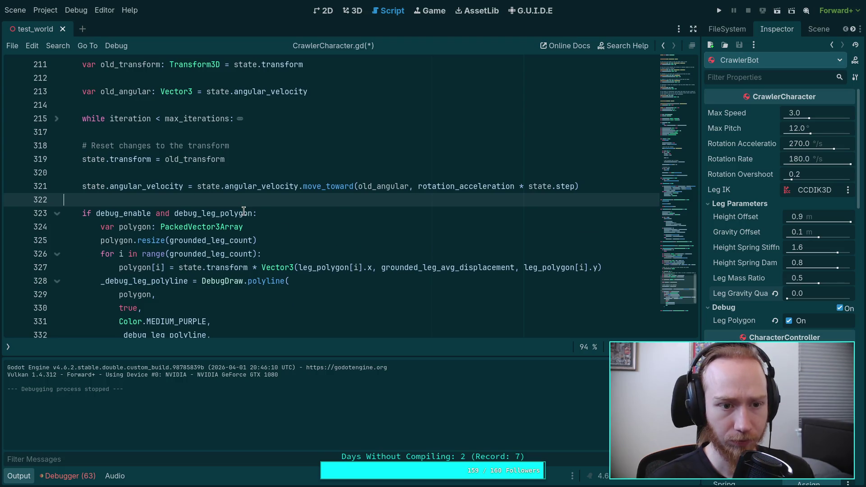
drag(80, 184, 584, 182)
key(ctrl+c)
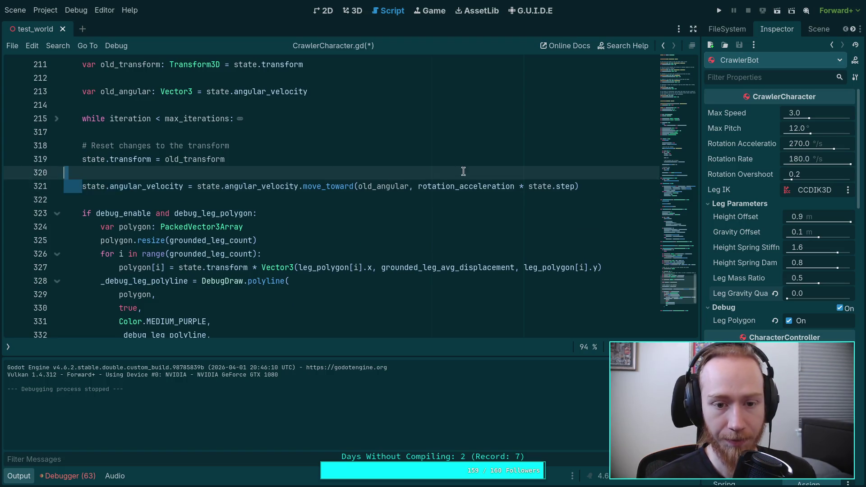
key(ctrl+k)
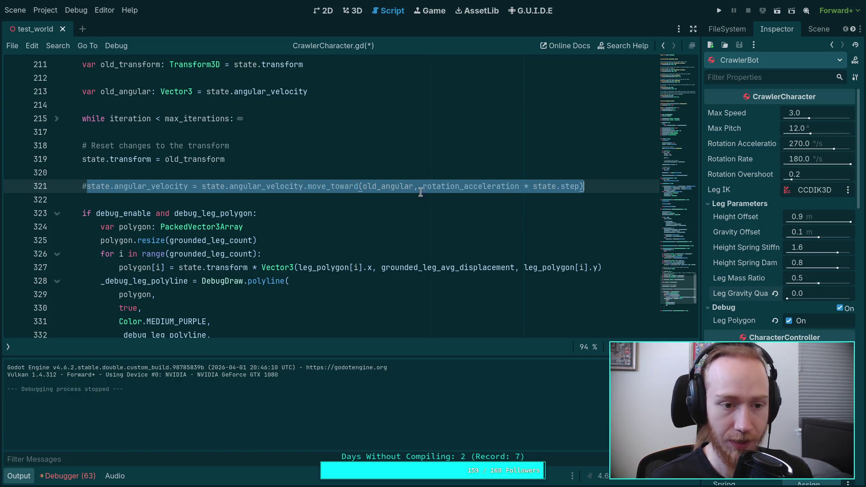
key(BackSpace)
key(BackSpace)
key(BackSpace)
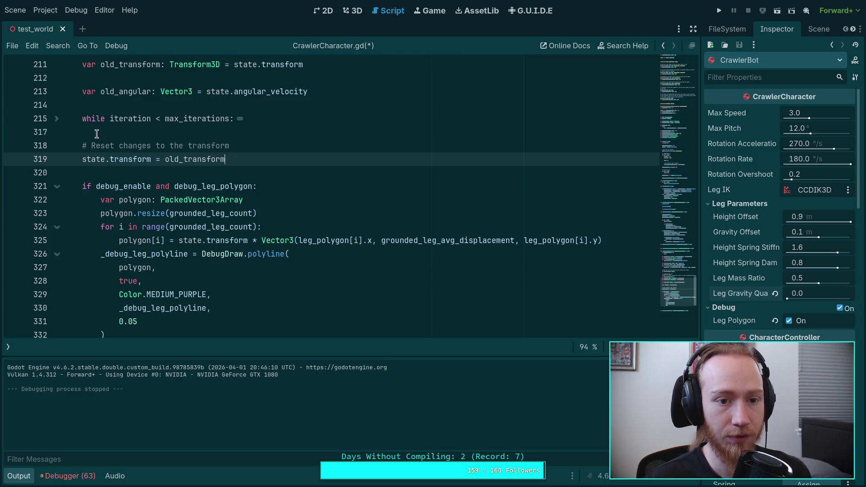
Fold the two 'for leg in legs' loops inside the while loop to find the insertion point
scroll(53, 158, up, 1)
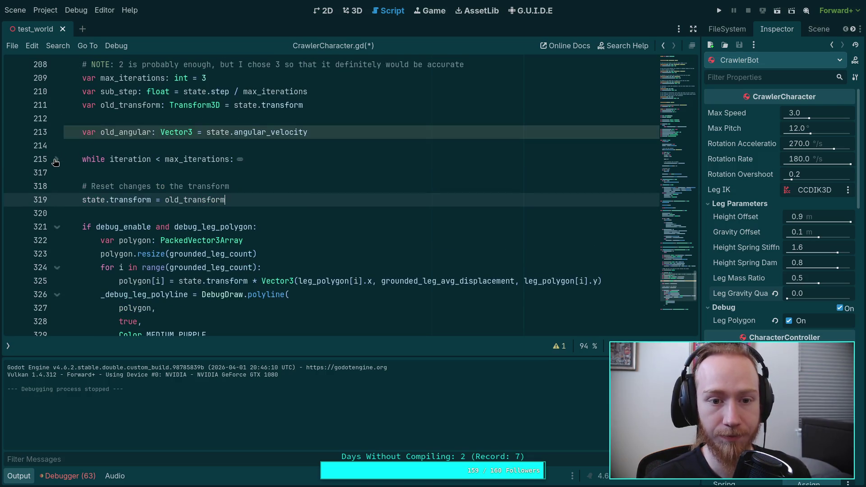
click(55, 162)
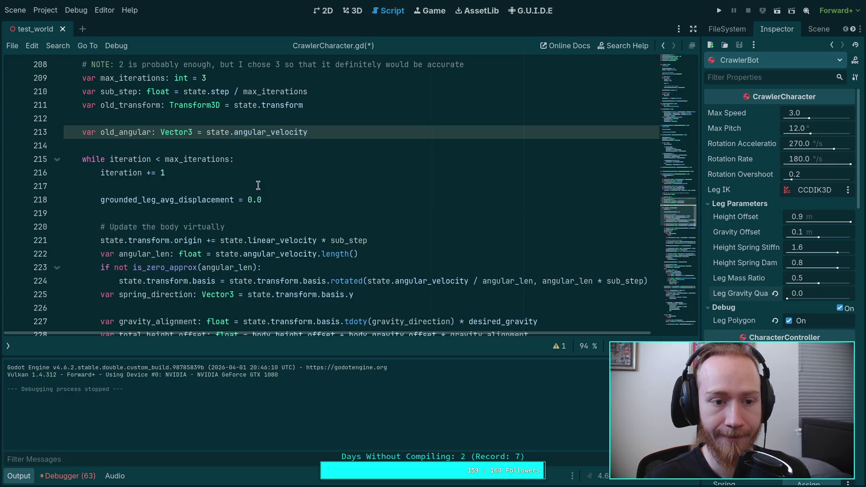
scroll(252, 185, down, 5)
scroll(260, 189, up, 5)
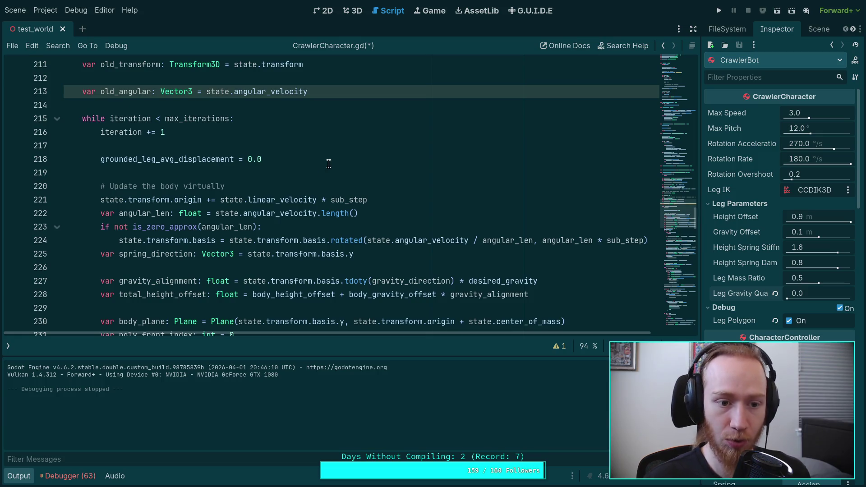
scroll(328, 164, down, 5)
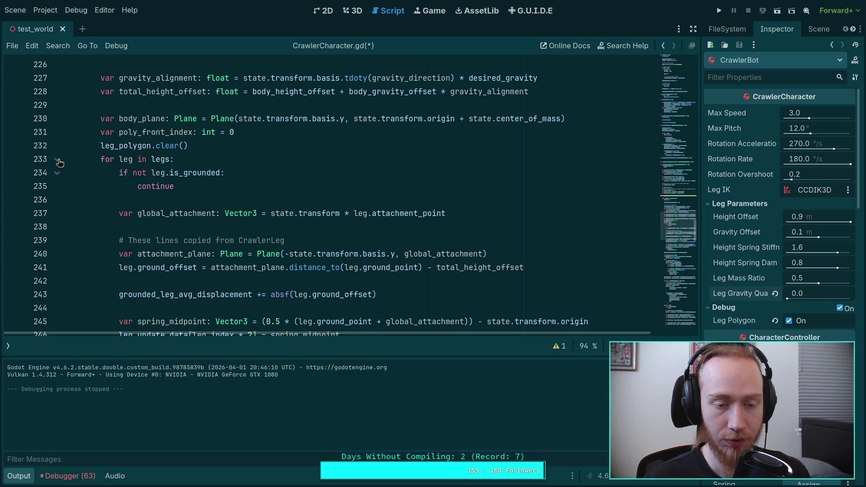
click(57, 160)
scroll(59, 144, down, 6)
scroll(139, 168, up, 1)
scroll(139, 168, down, 4)
scroll(139, 168, down, 5)
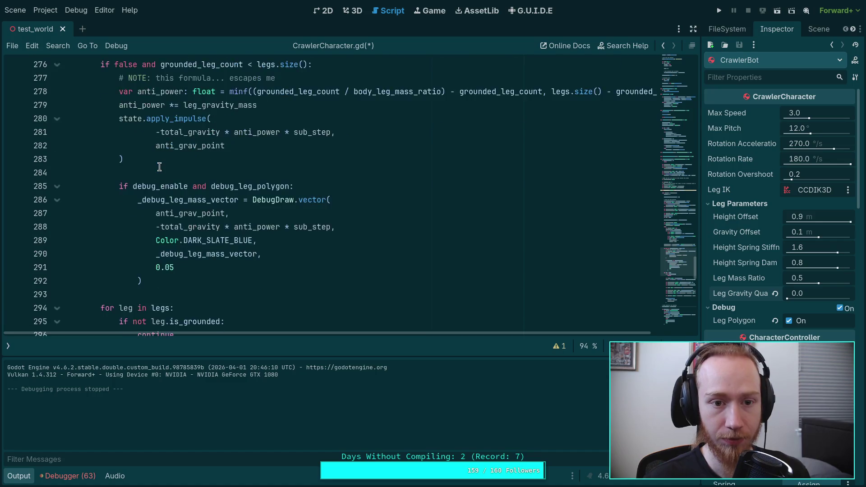
scroll(159, 166, down, 2)
scroll(160, 167, up, 1)
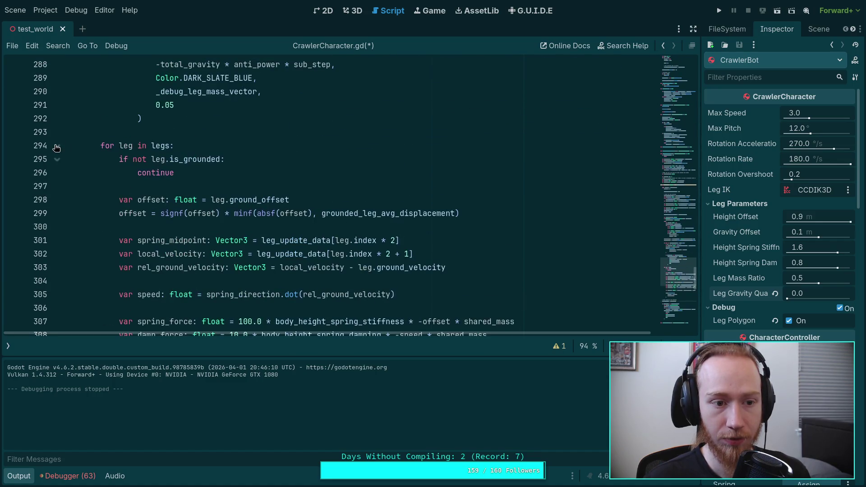
click(57, 146)
Paste the angular_velocity move_toward line on a new line after the leg loop
key(Return)
key(Return)
key(Up)
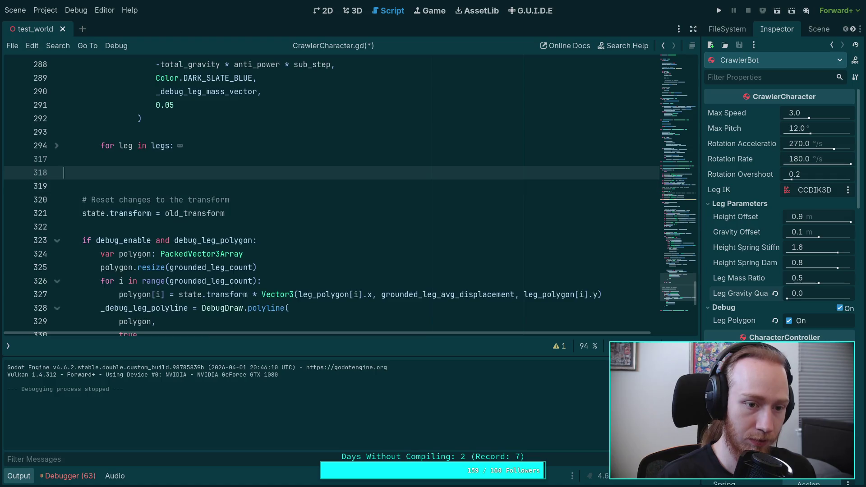
key(ctrl+v)
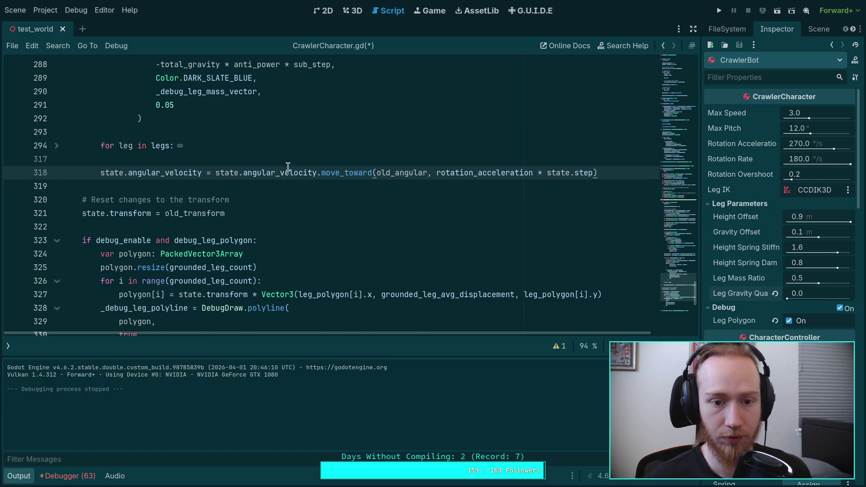
Scale the move_toward step by sub_step instead of state.step, save, and run the game
key(ctrl+s)
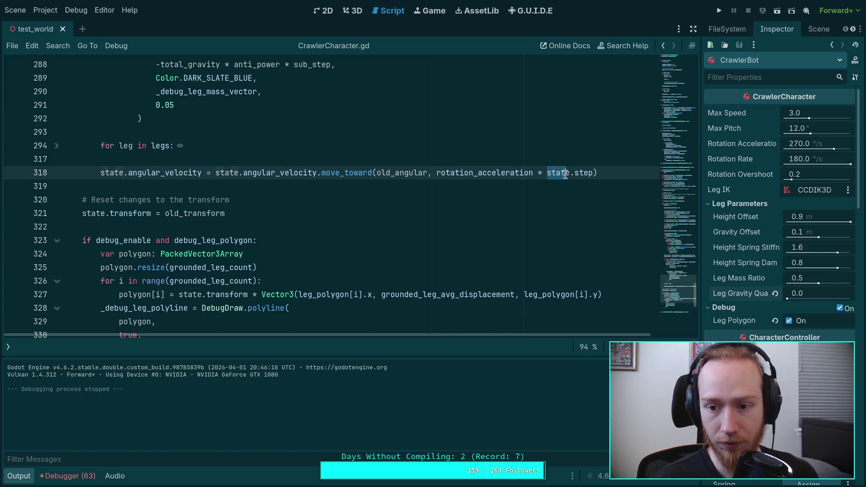
text(sub_)
key(Return)
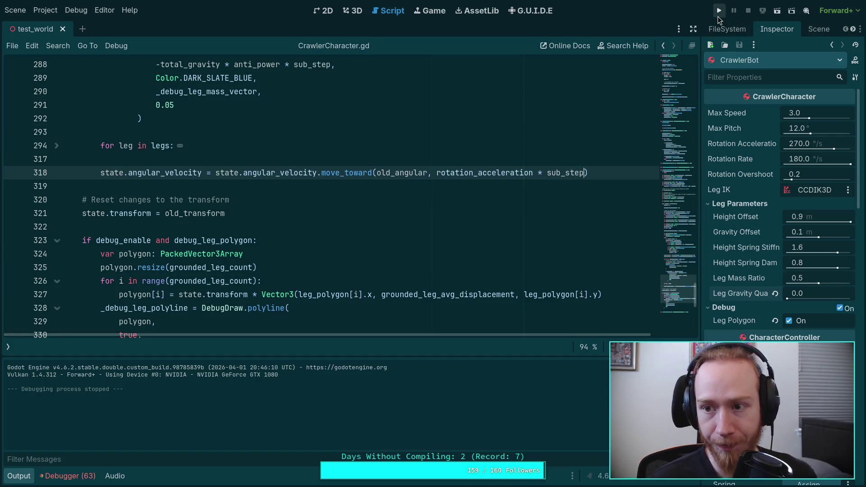
click(718, 12)
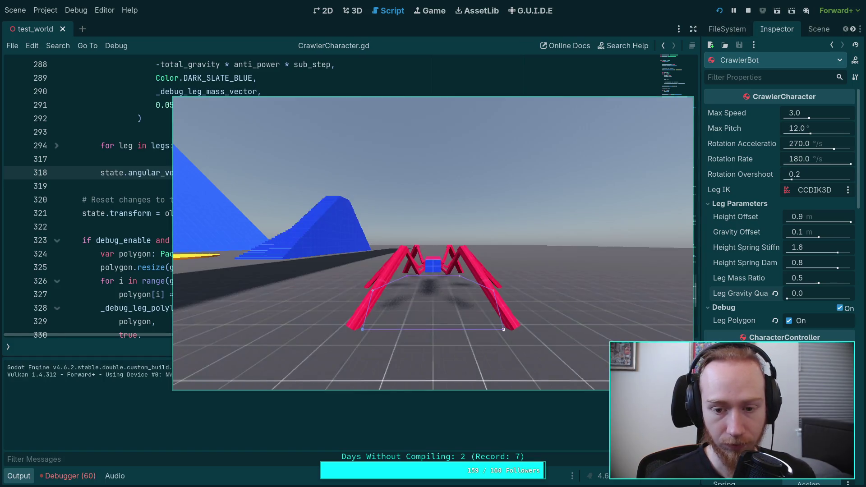
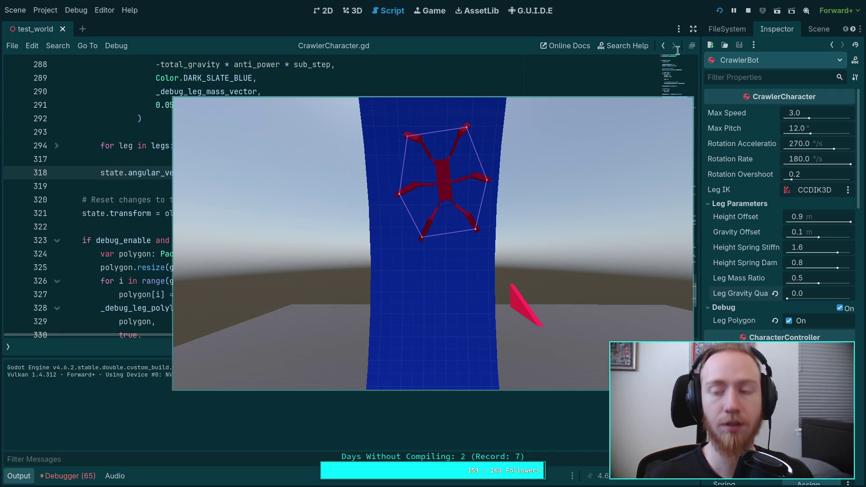
Stop the running game and collapse the Output panel to enlarge the script view
key(F8)
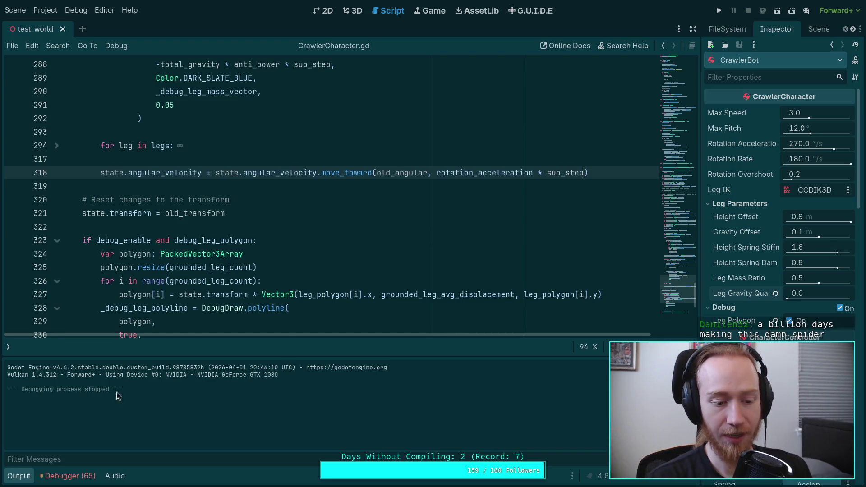
click(23, 477)
click(127, 414)
click(125, 404)
Delete the anti_grav_point assignment lines and the disabled anti-gravity impulse block from CrawlerCharacter.gd
scroll(136, 397, up, 4)
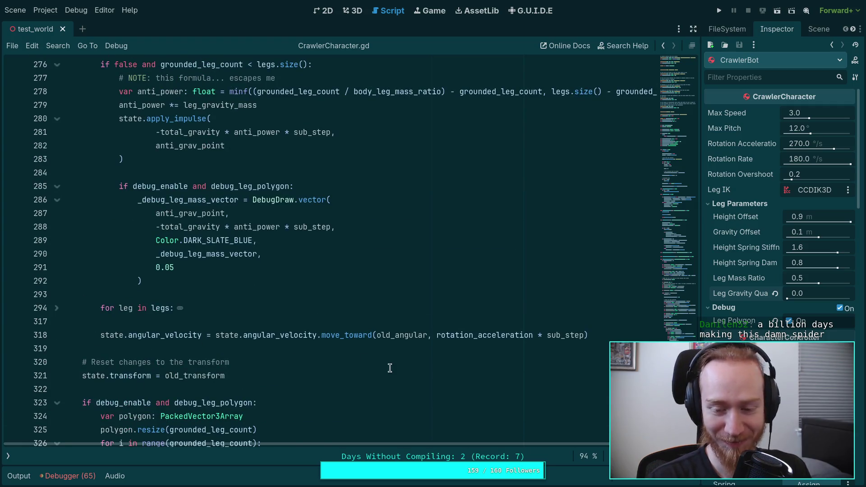
scroll(502, 362, up, 2)
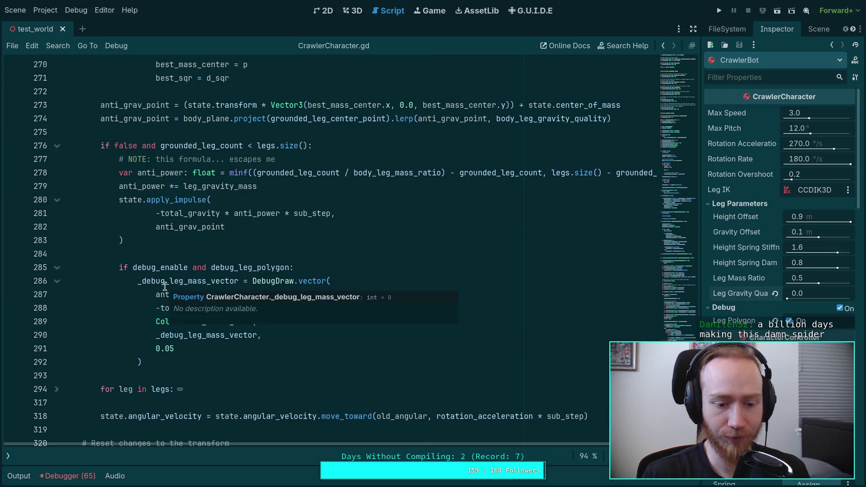
scroll(194, 273, up, 2)
drag(639, 199, 43, 172)
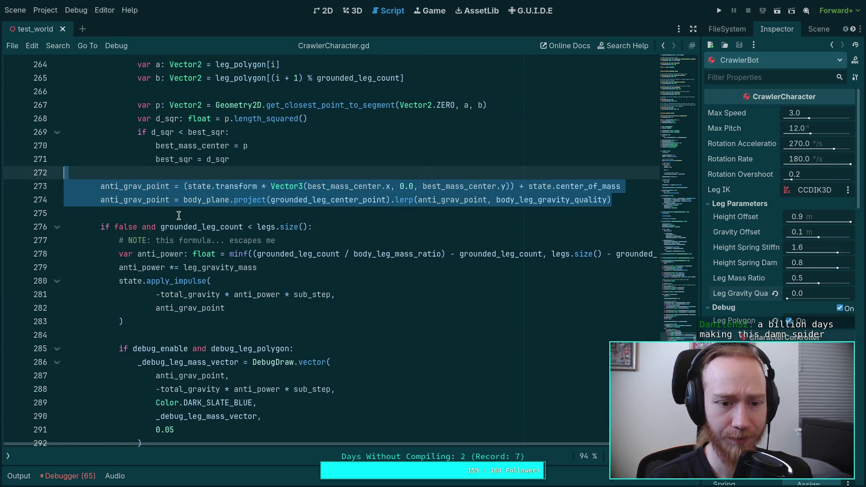
key(BackSpace)
key(BackSpace)
mouse_move(160, 363)
mouse_down()
mouse_move(100, 146)
mouse_move(233, 118)
mouse_up()
key(BackSpace)
Highlight best_mass_center to review where it is used in the script
scroll(162, 250, up, 5)
scroll(162, 249, up, 2)
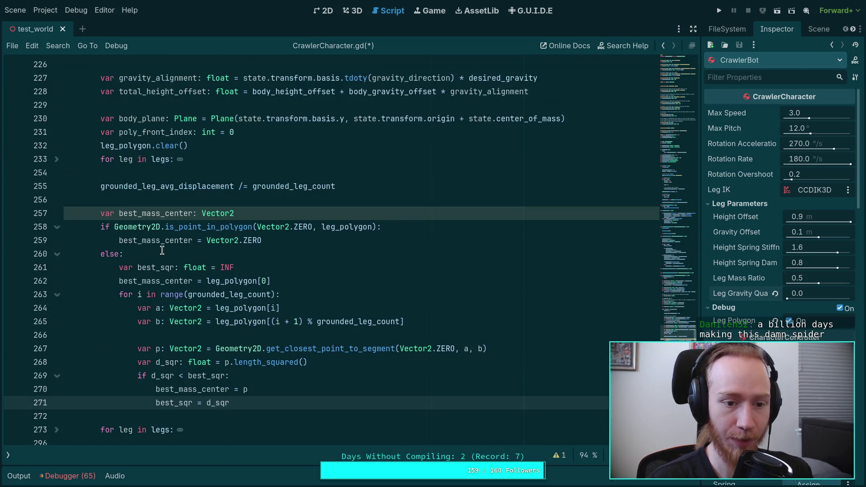
mouse_move(231, 403)
mouse_down()
mouse_move(156, 390)
mouse_move(74, 269)
mouse_up()
click(253, 309)
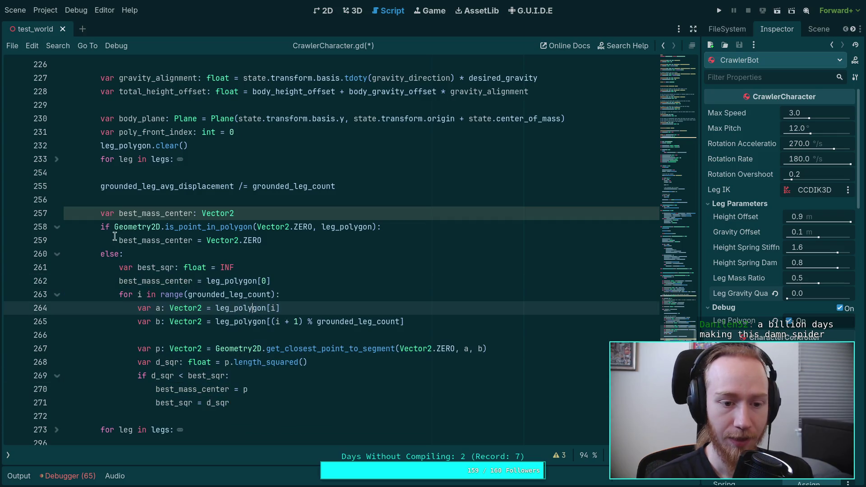
click(110, 213)
double_click(163, 212)
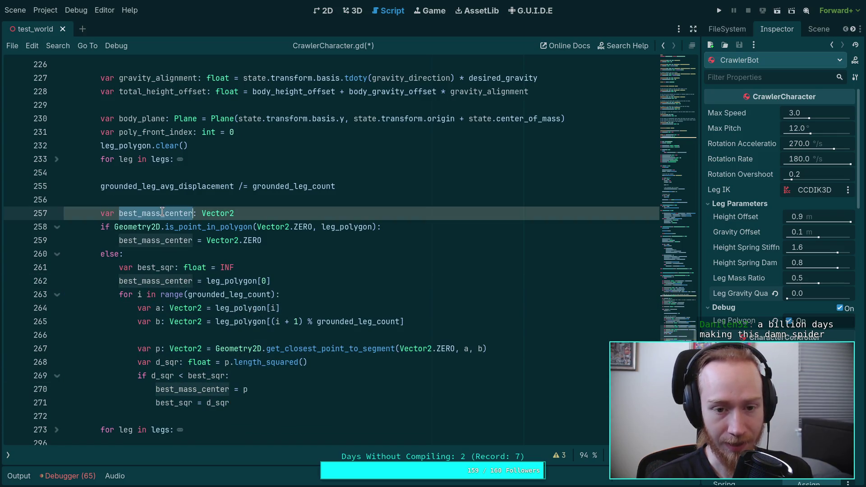
scroll(162, 213, down, 3)
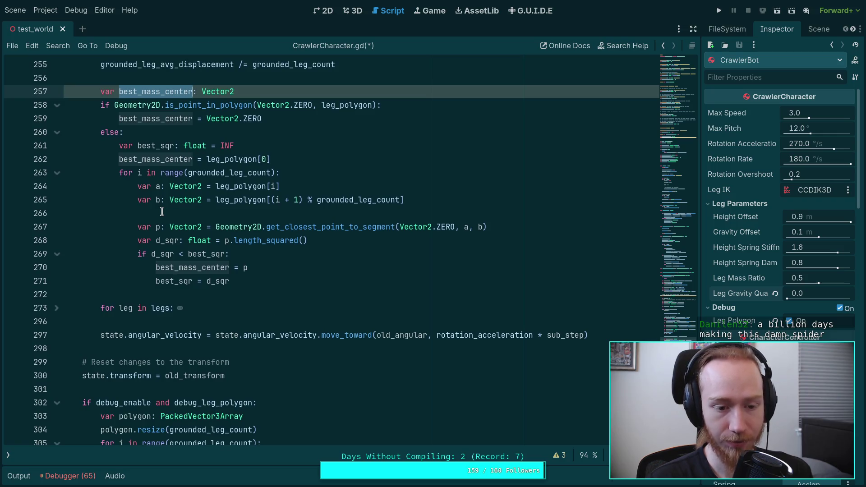
scroll(162, 212, up, 2)
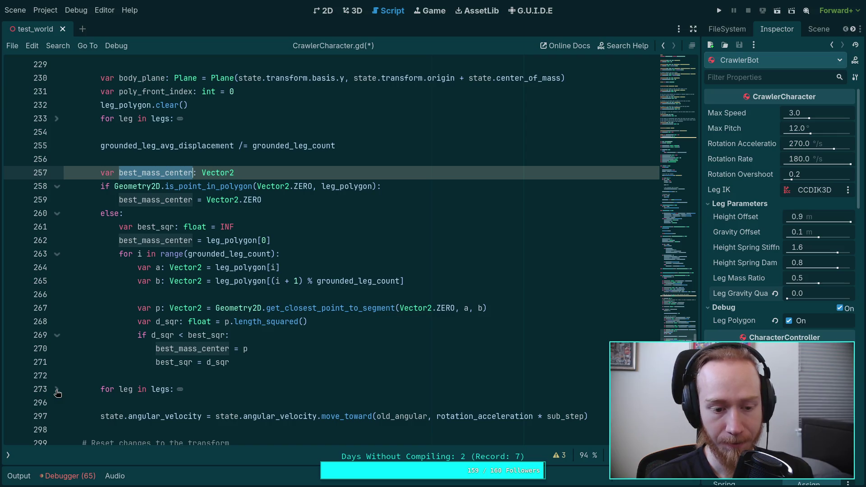
Insert an extra '*' before sub_step on the angular_velocity move_toward line
click(585, 416)
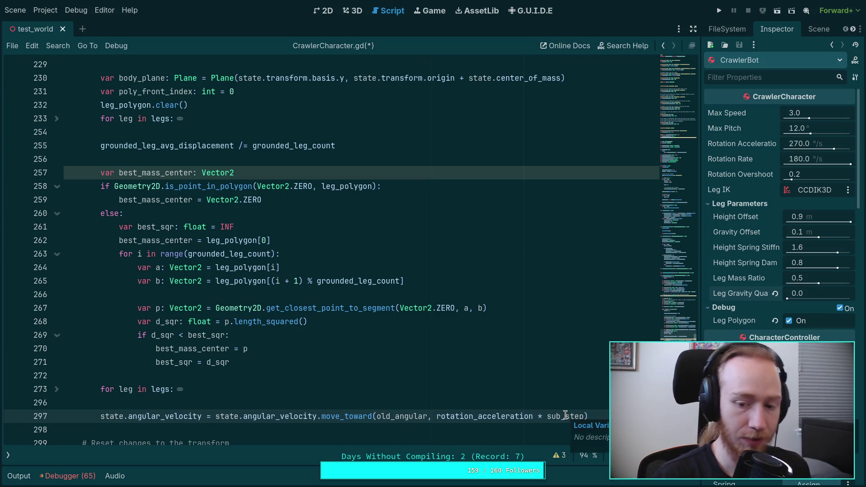
click(537, 417)
text(*)
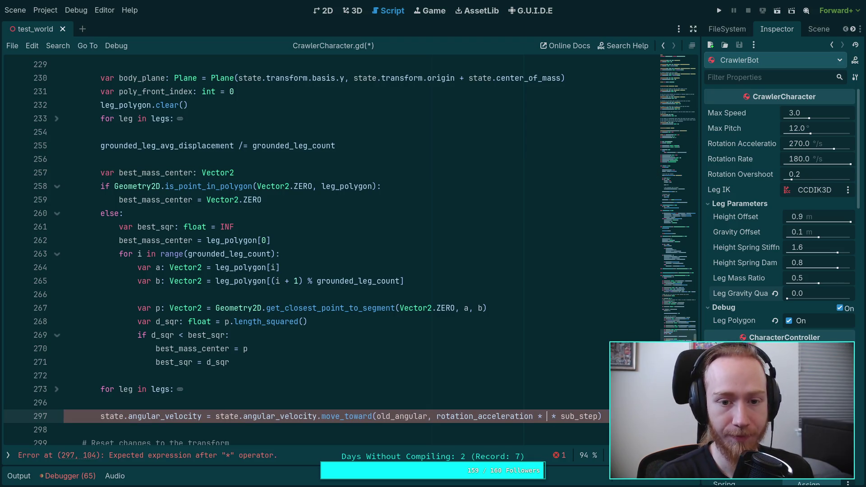
scroll(245, 256, up, 8)
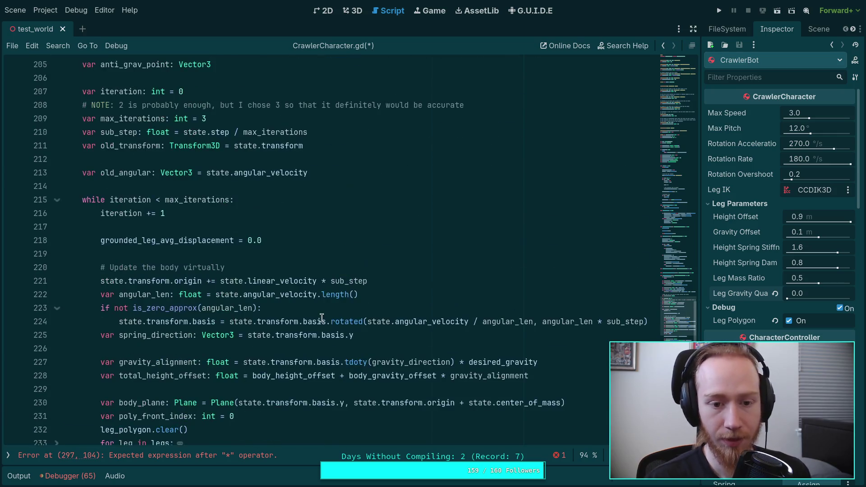
scroll(190, 133, up, 3)
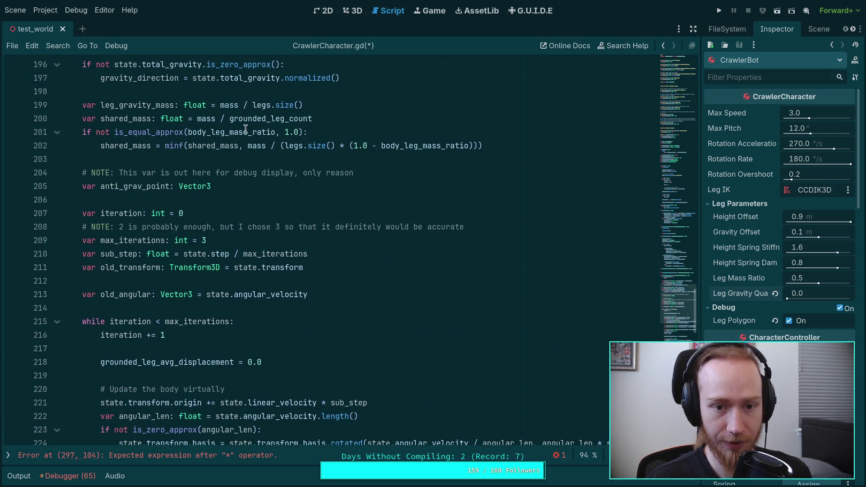
scroll(266, 103, up, 1)
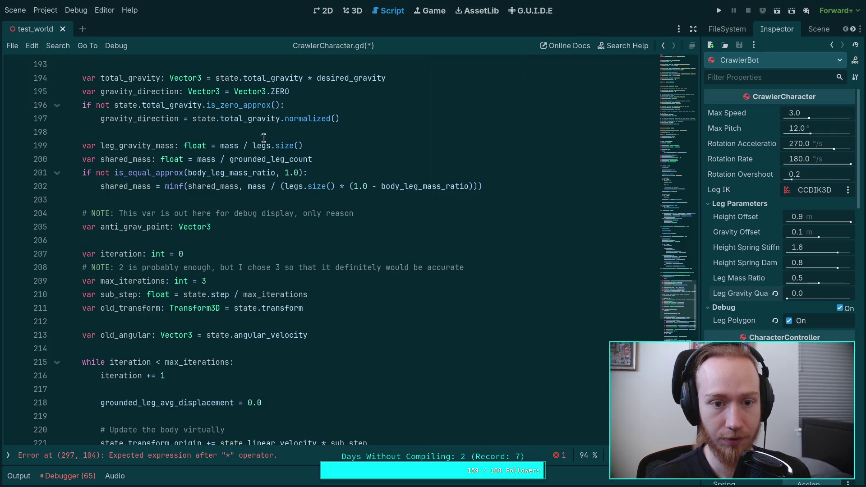
click(329, 130)
Add 'var leg_ratio: float = grounded_leg_count / legs.size()' on a new line 199
key(Return)
text(vac)
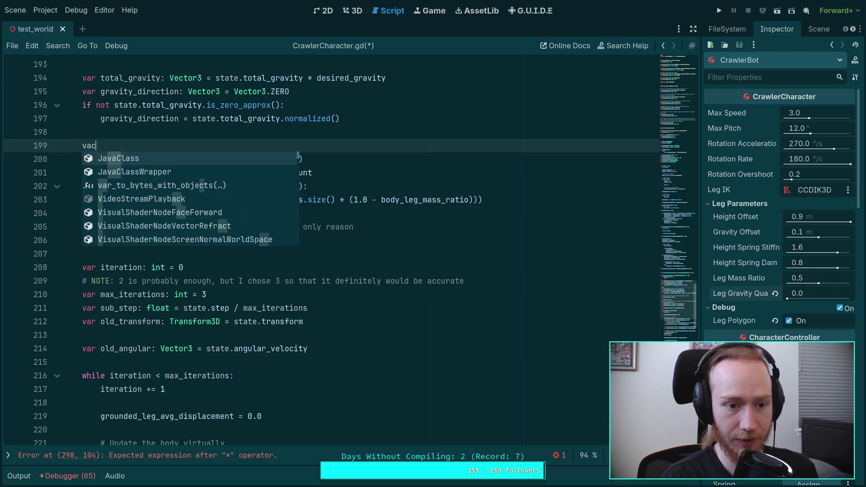
key(BackSpace)
text(r grounde-)
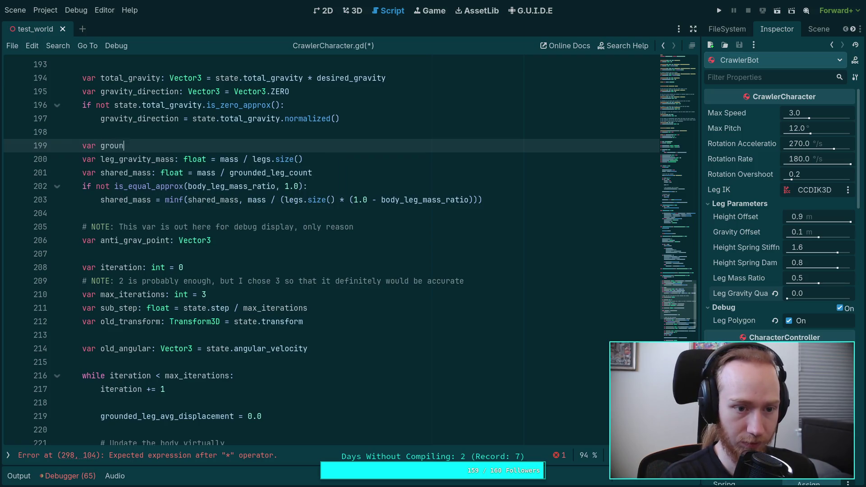
key(BackSpace)
key(BackSpace)
key(BackSpace)
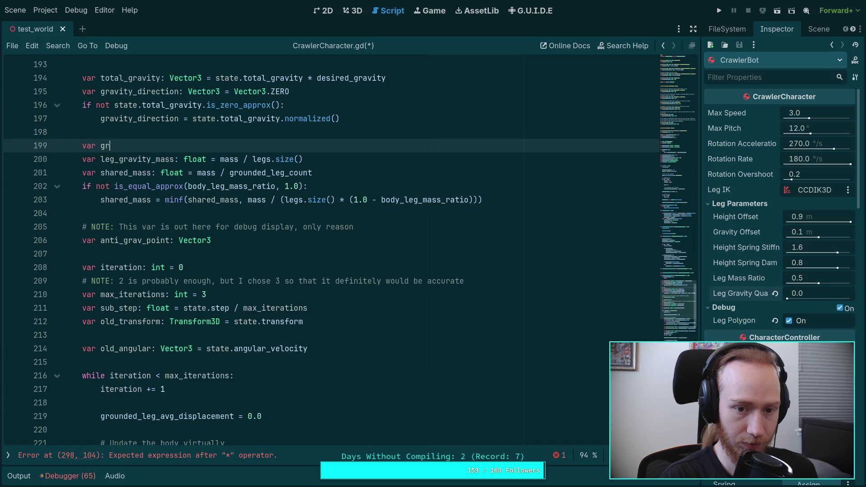
text(leg_ration)
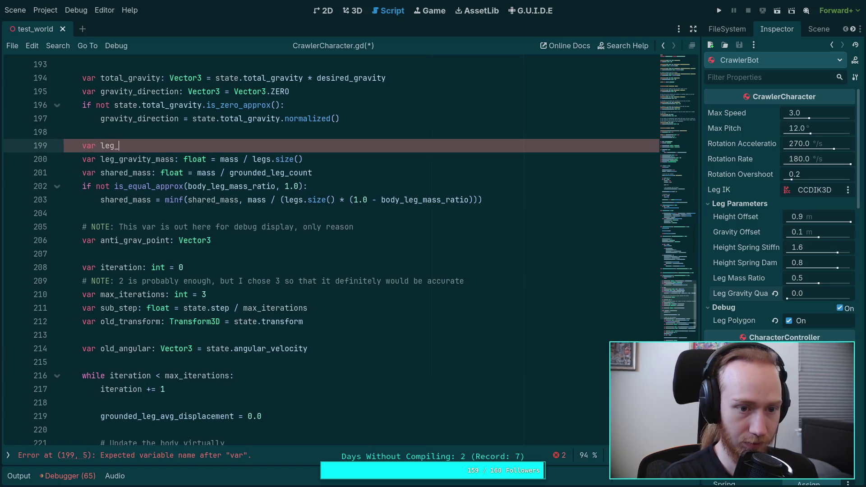
key(BackSpace)
text(: float = )
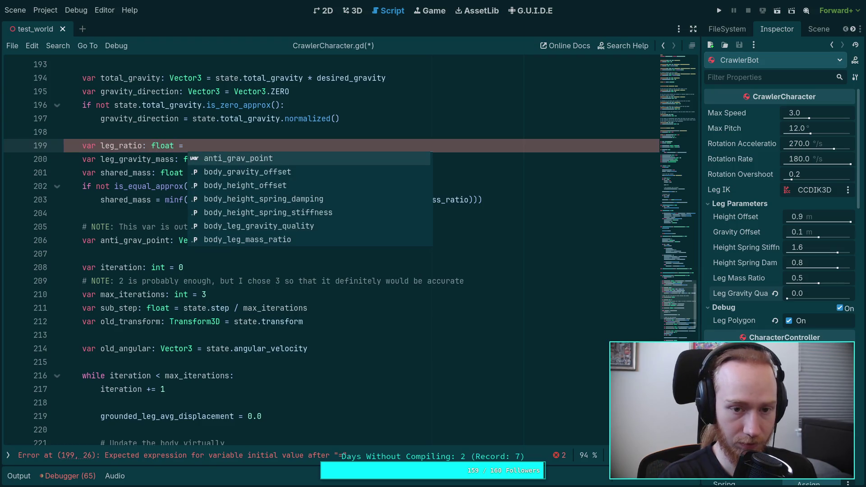
text(grounded_leg_count )
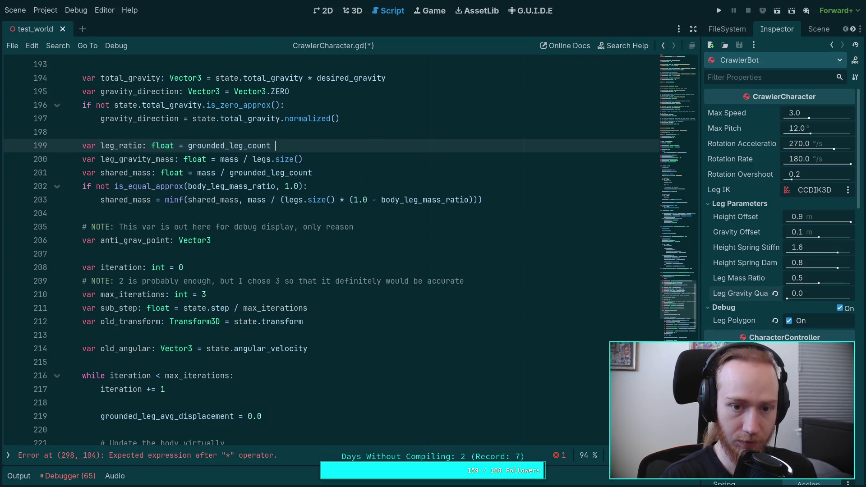
text(/ legs.size())
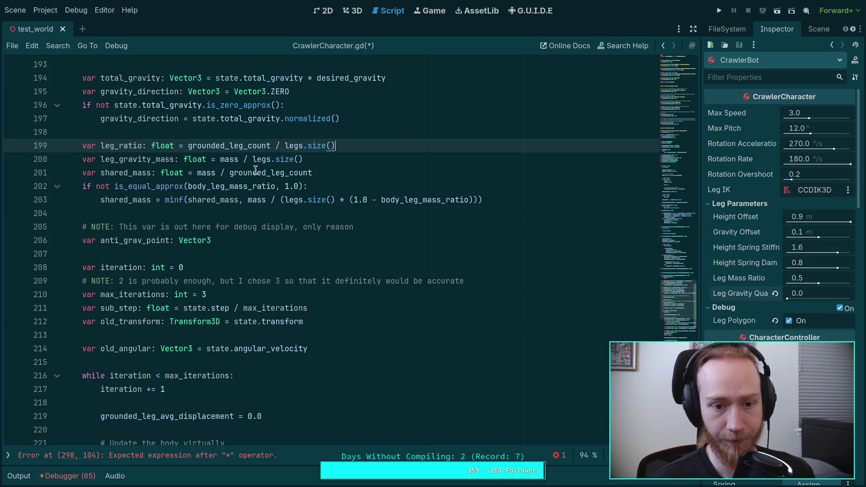
Highlight grounded_leg_count, shared_mass and leg_gravity_mass to check their uses
click(227, 173)
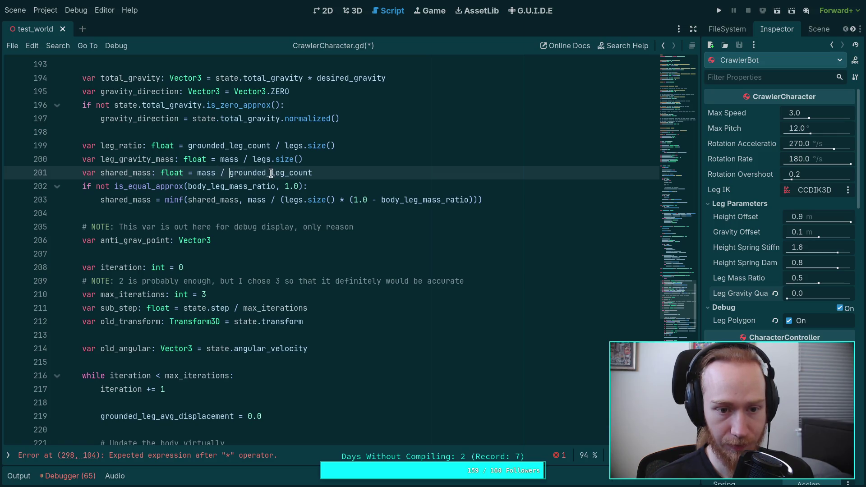
double_click(235, 173)
double_click(120, 173)
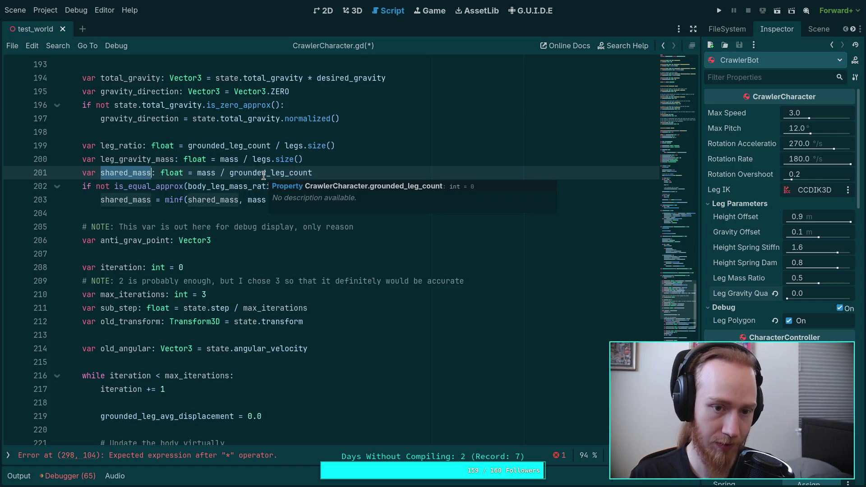
click(244, 187)
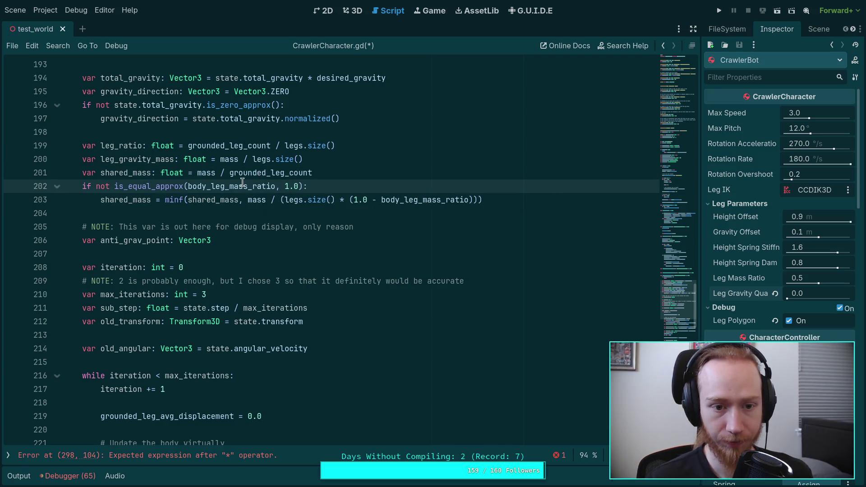
click(255, 164)
click(260, 146)
click(291, 161)
click(235, 173)
double_click(117, 159)
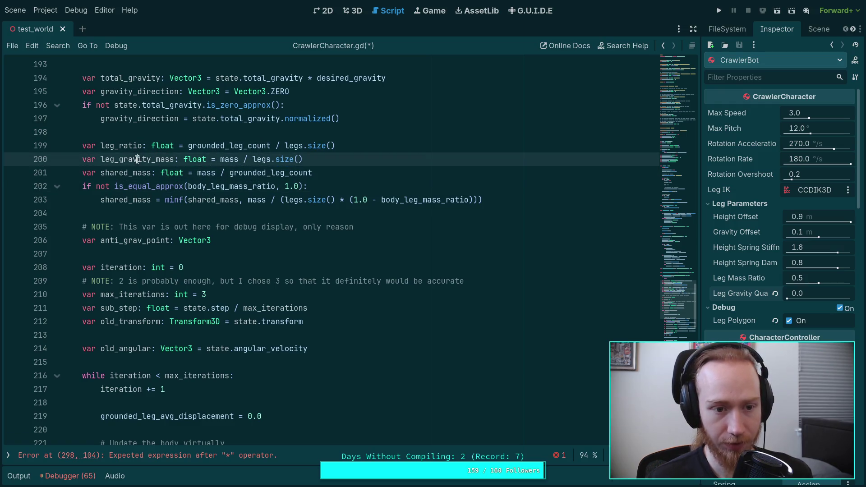
Scroll down to the move_toward call on line 298
scroll(235, 188, down, 1)
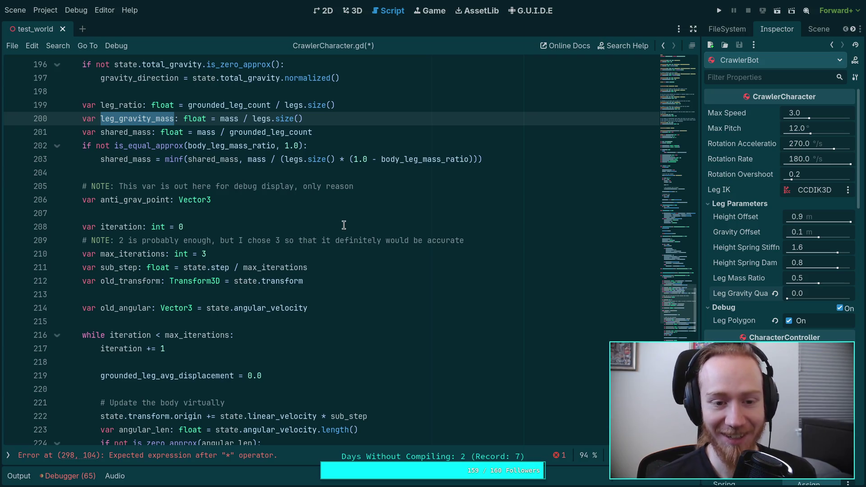
click(261, 222)
click(253, 212)
scroll(253, 213, down, 5)
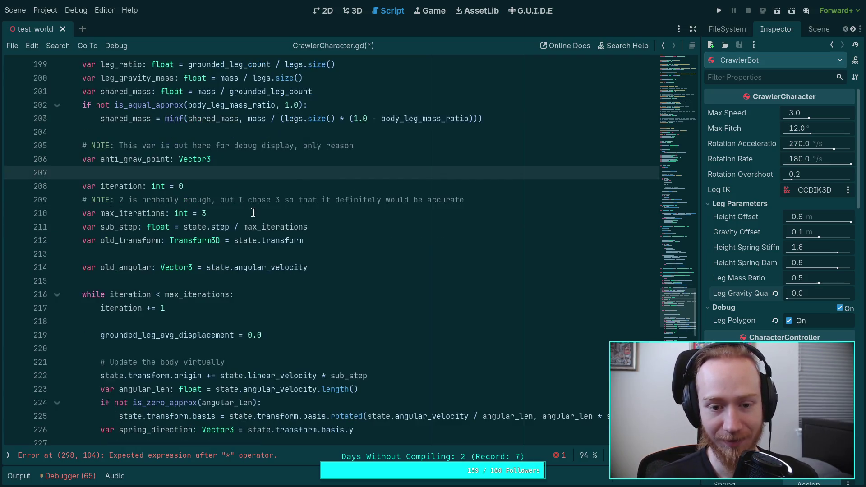
scroll(254, 213, down, 2)
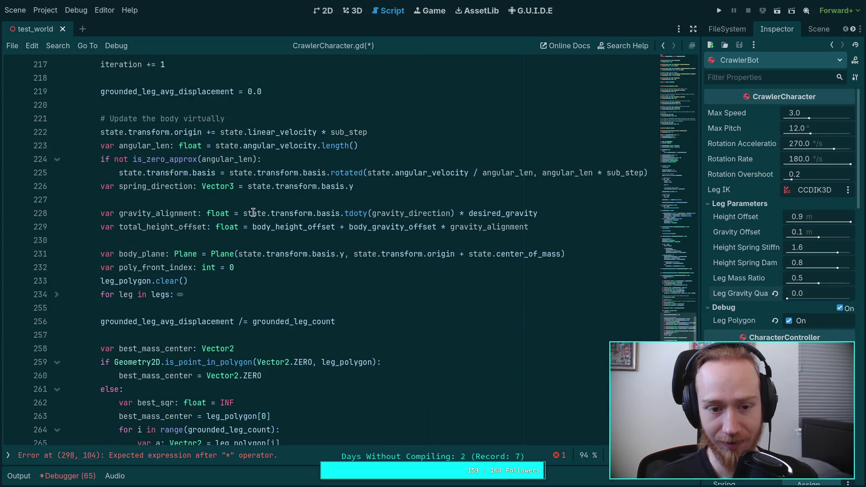
scroll(253, 213, down, 3)
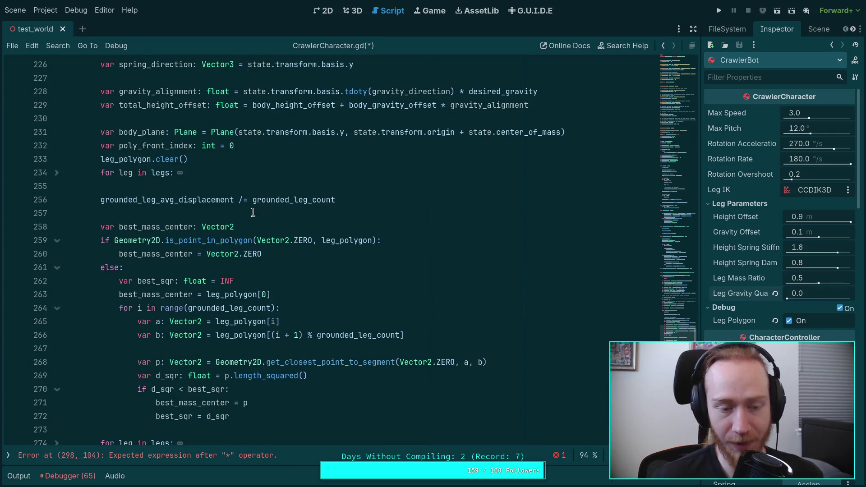
scroll(253, 212, down, 2)
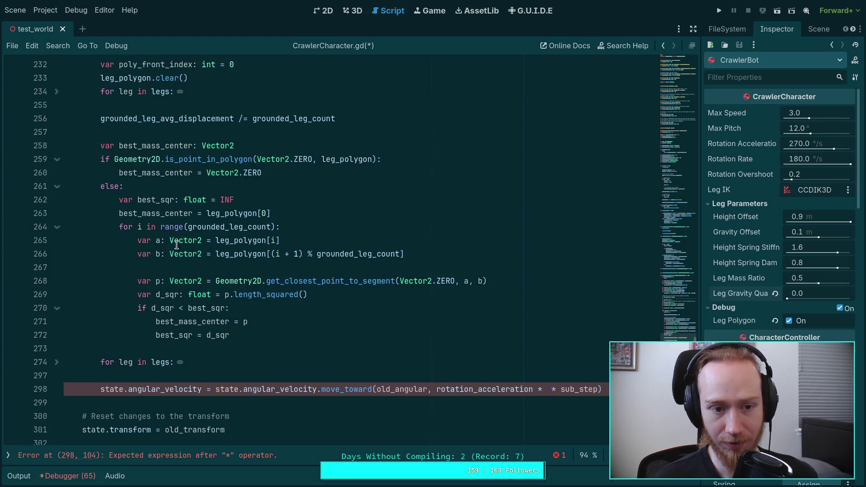
Make line 298 read rotation_acceleration * leg_ratio * sub_step, then search for grounded_leg_count
mouse_move(275, 347)
mouse_down()
mouse_move(144, 308)
mouse_move(45, 160)
mouse_move(27, 152)
mouse_up()
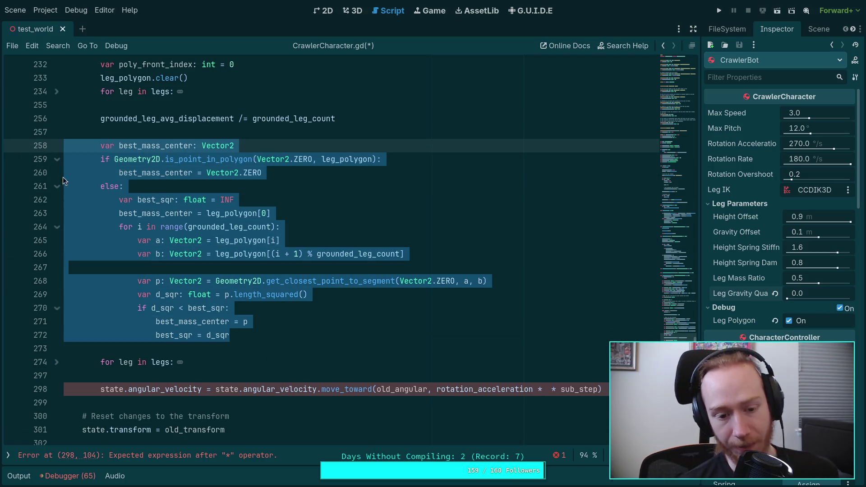
click(547, 388)
text(leg_ratio)
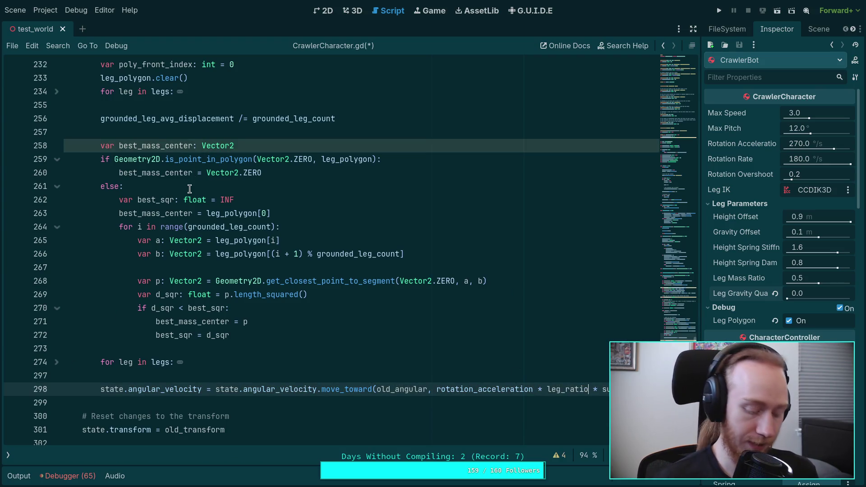
key(ctrl+f)
text(groun)
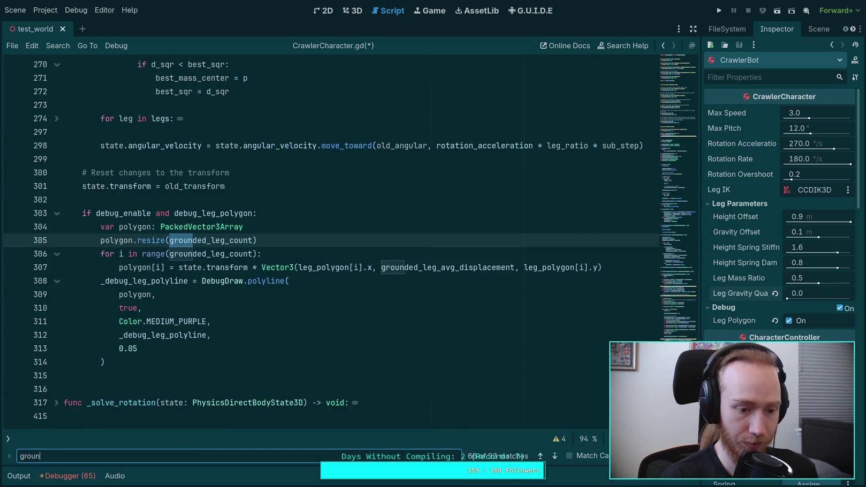
text(ded_leg_count)
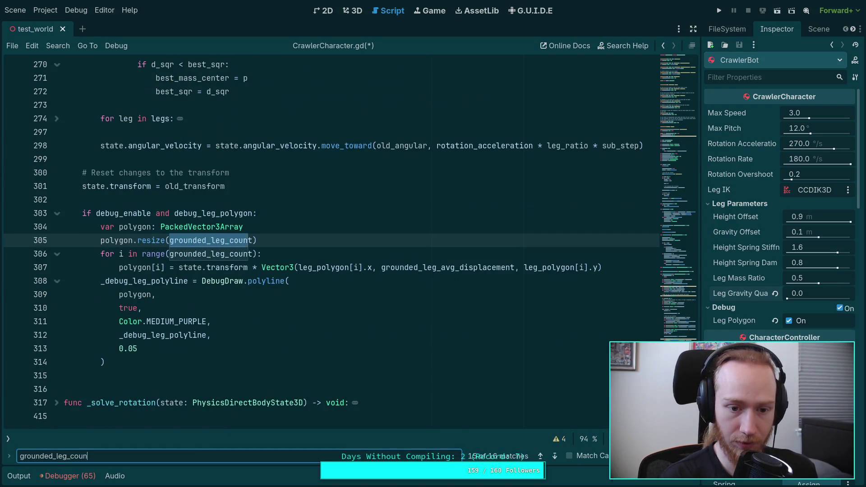
Step through all 16 grounded_leg_count matches in CrawlerCharacter.gd
click(557, 457)
click(557, 456)
click(557, 457)
click(557, 457)
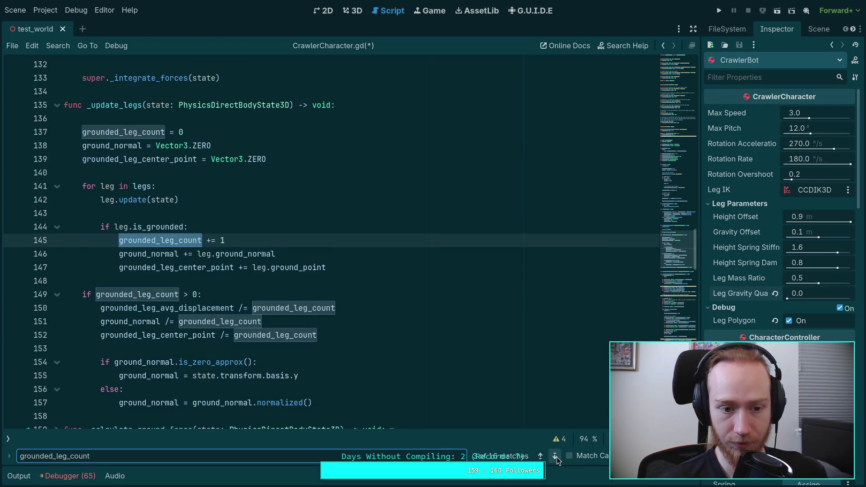
click(557, 457)
click(557, 457)
click(557, 457)
click(557, 456)
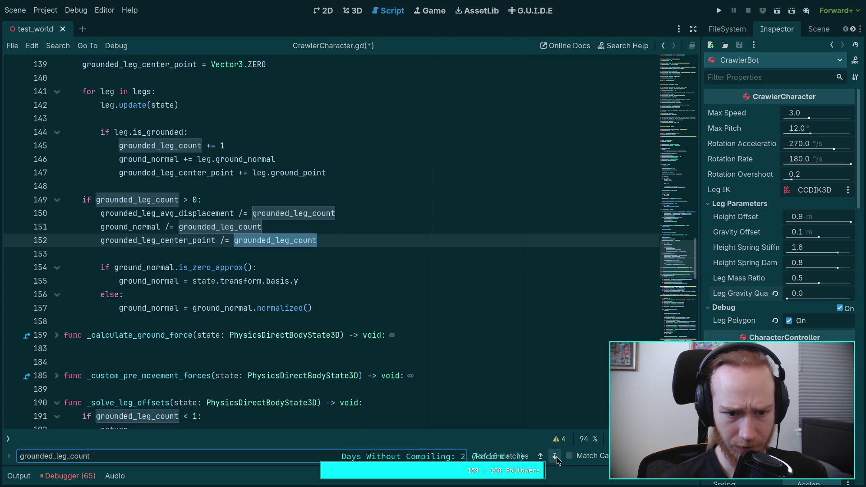
click(557, 457)
click(557, 456)
click(557, 456)
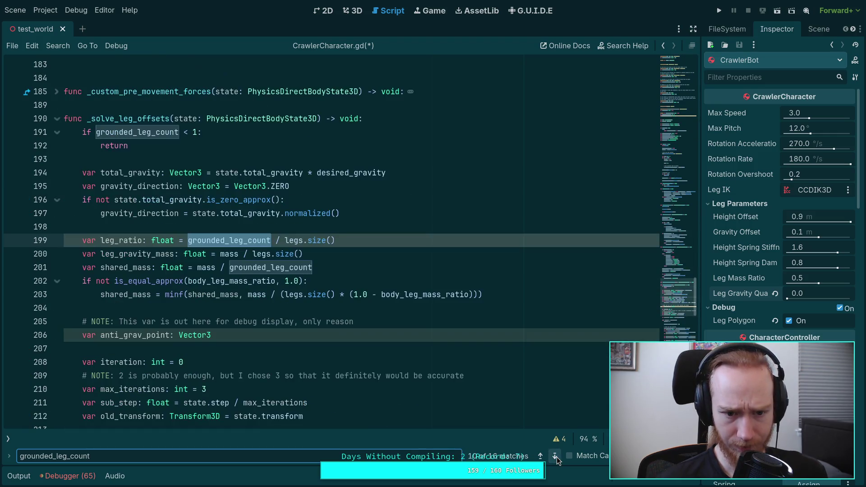
click(557, 456)
click(557, 457)
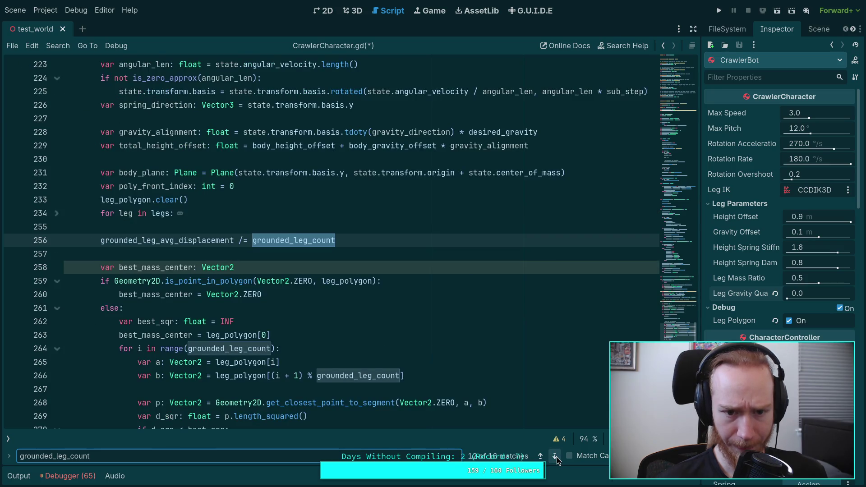
click(557, 457)
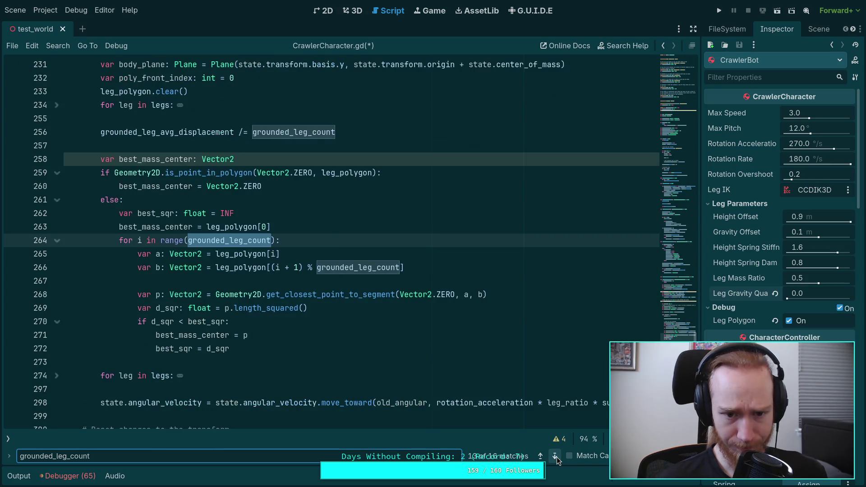
click(557, 457)
scroll(396, 400, up, 5)
scroll(396, 400, down, 13)
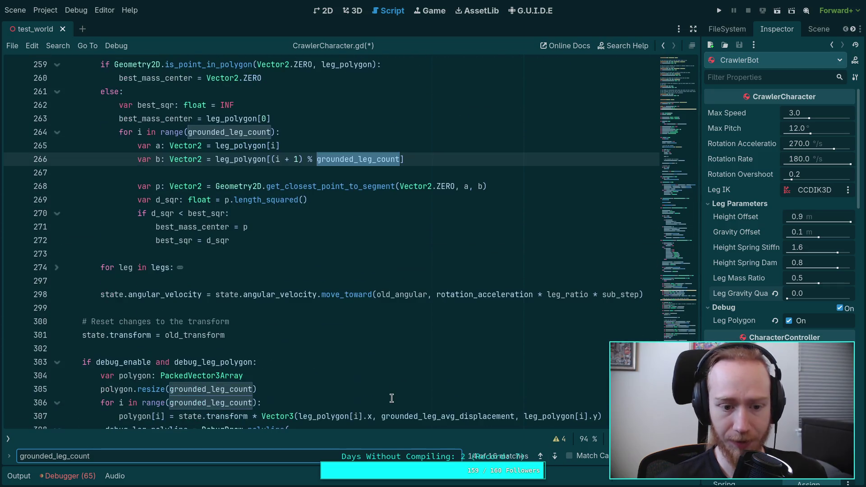
scroll(478, 390, up, 20)
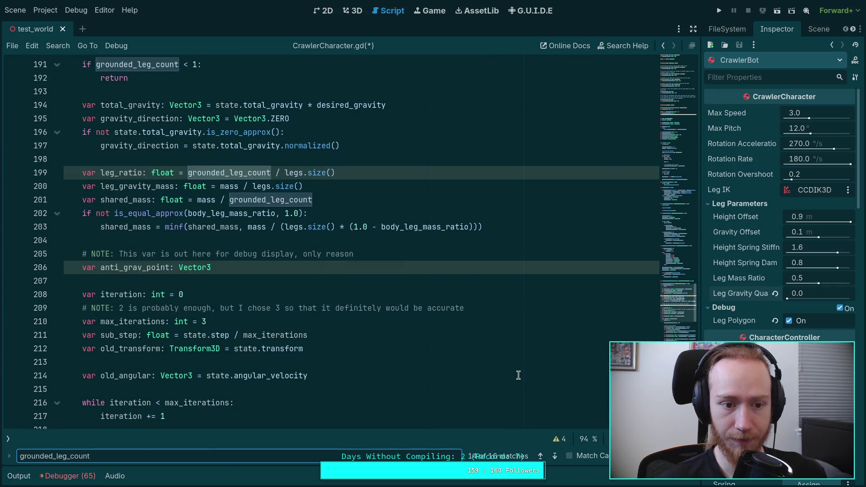
Close the search, select leg_ratio on line 199 and save the script
click(376, 185)
key(Escape)
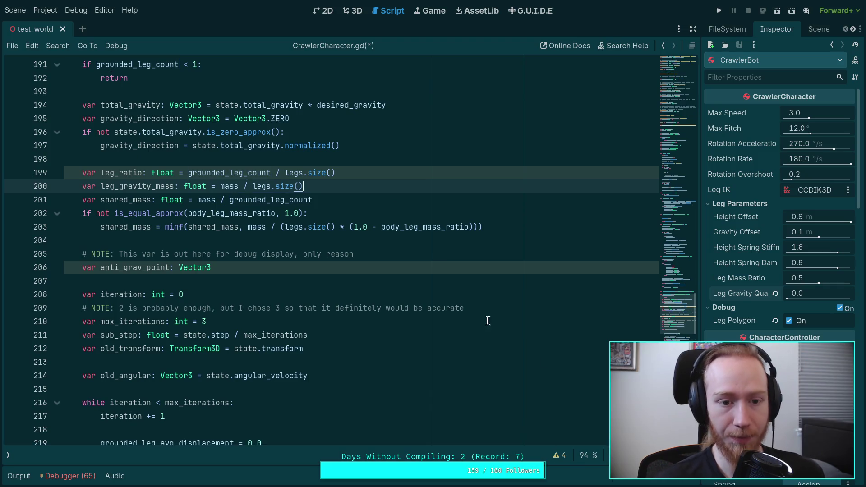
double_click(136, 174)
key(ctrl+s)
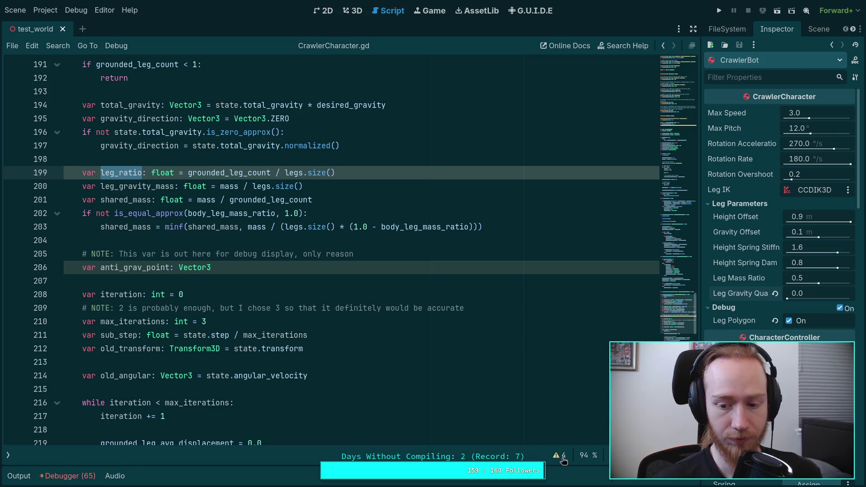
List the four script warnings and select the unused _debug_leg_mass_vector declaration on lines 61–62
click(561, 456)
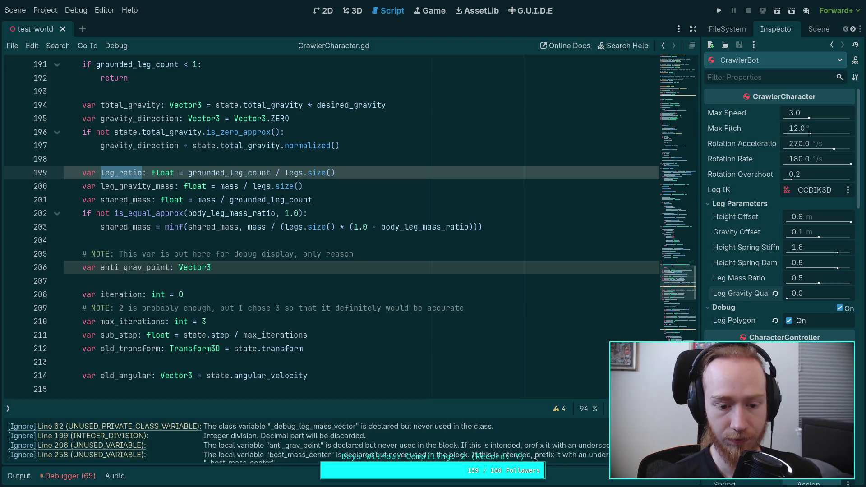
click(152, 428)
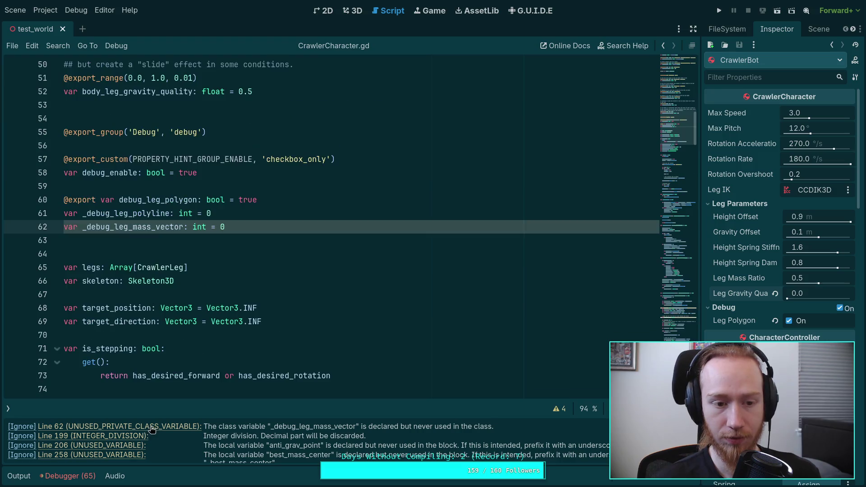
drag(255, 231, 255, 216)
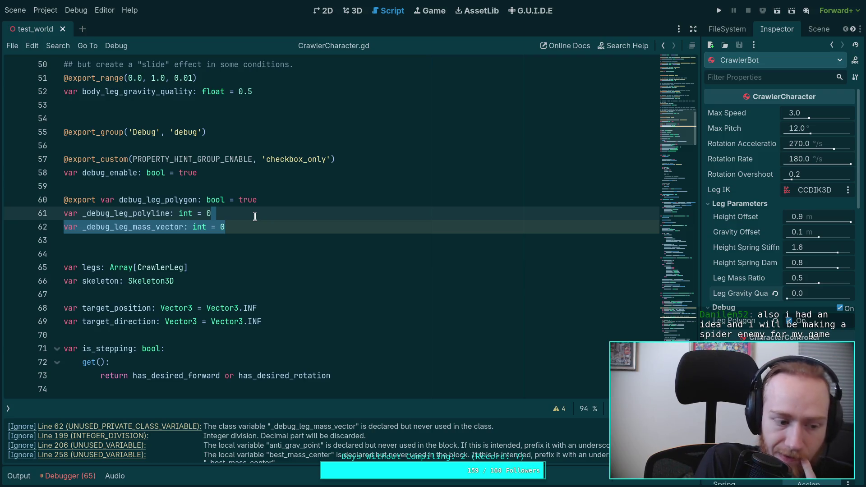
key(super+4)
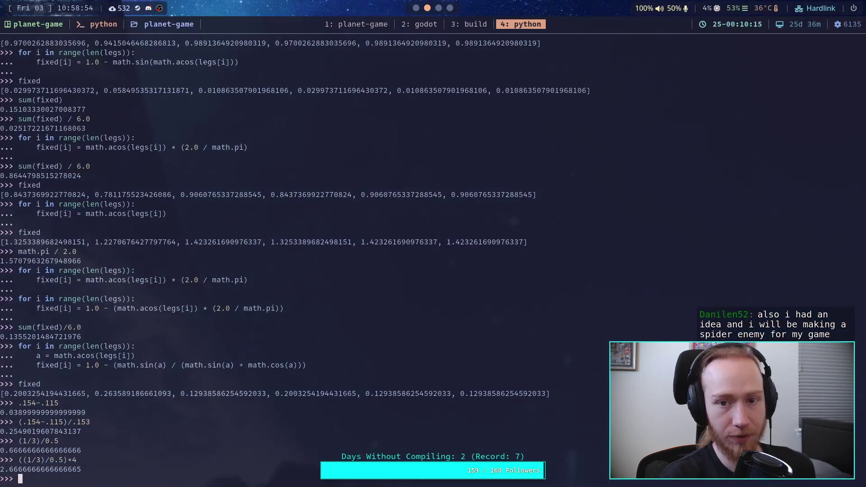
Run git status in the planet-game repository to list changed files
key(super+1)
text(git sta)
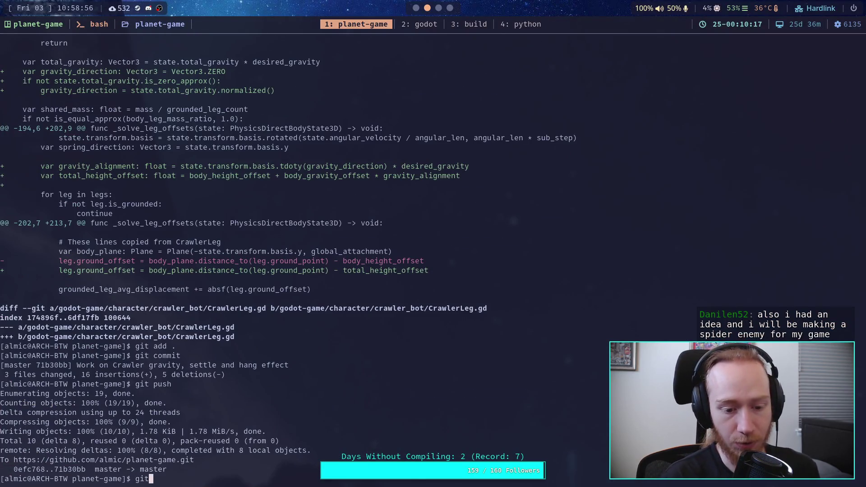
key(BackSpace)
key(BackSpace)
key(BackSpace)
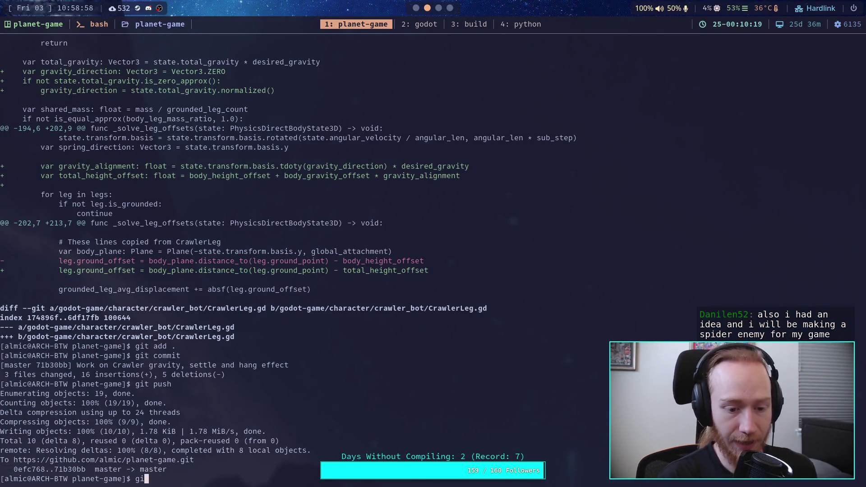
text(git status)
key(Return)
Page through the full git diff, including the CrawlerCharacter.gd leg changes
text(git )
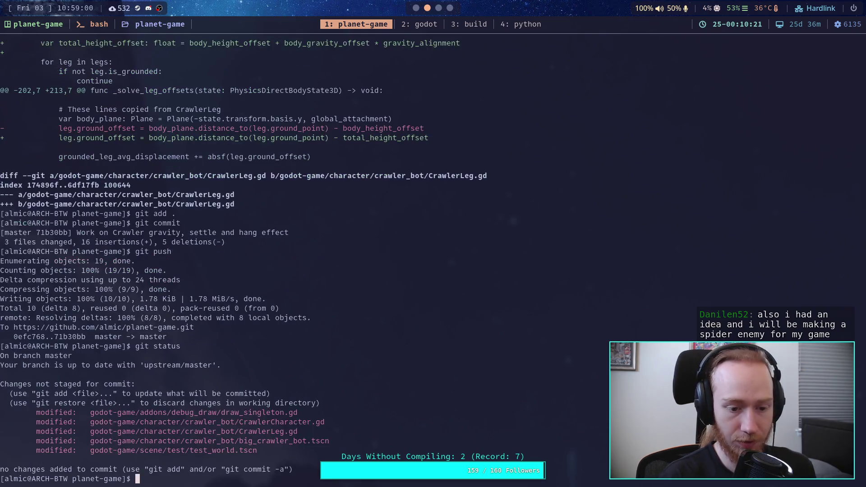
text(diff)
key(Return)
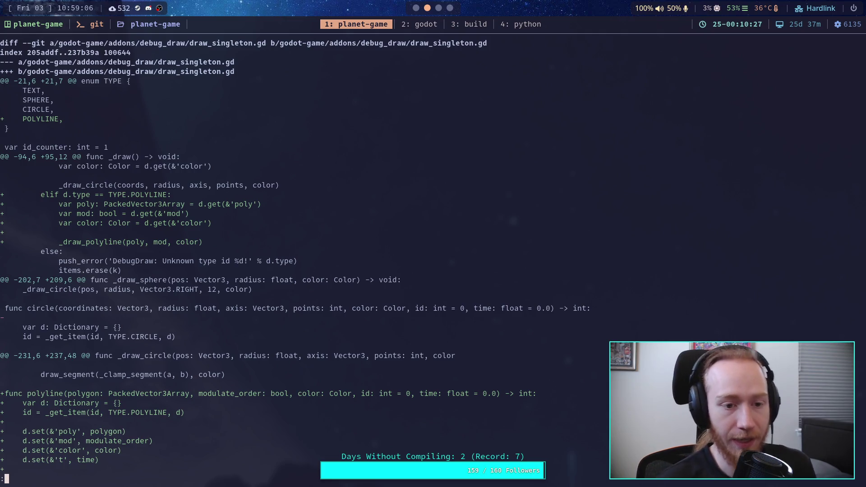
key(space)
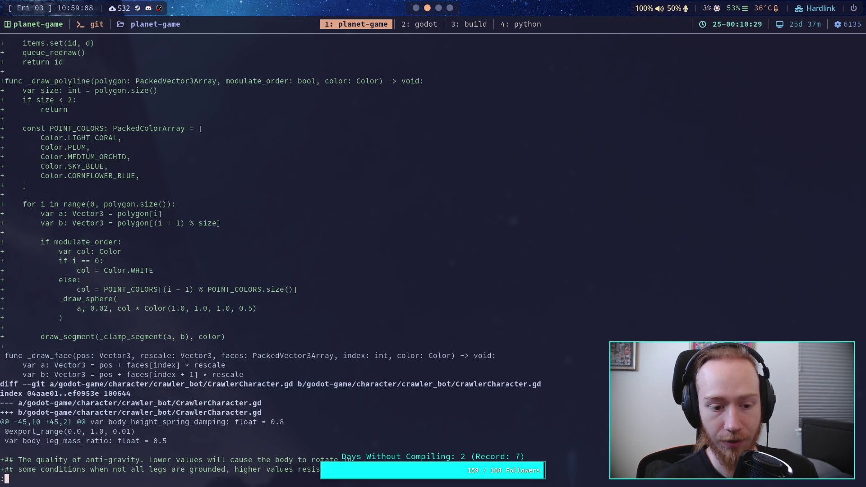
key(space)
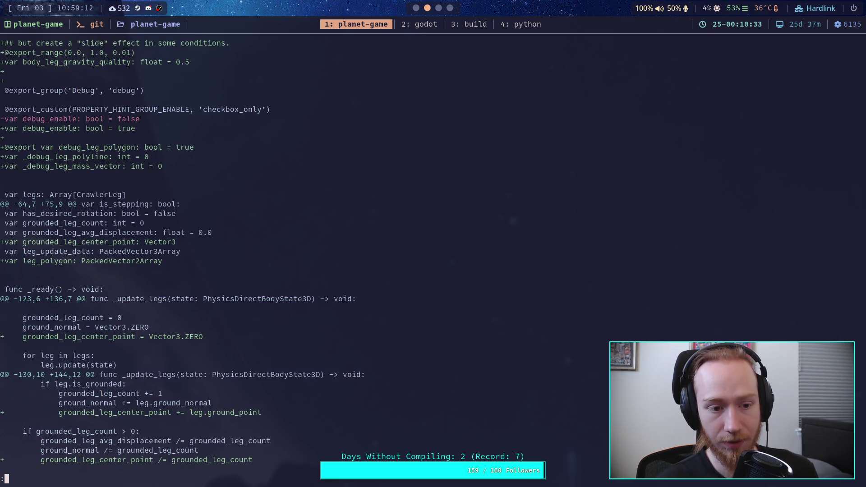
key(space)
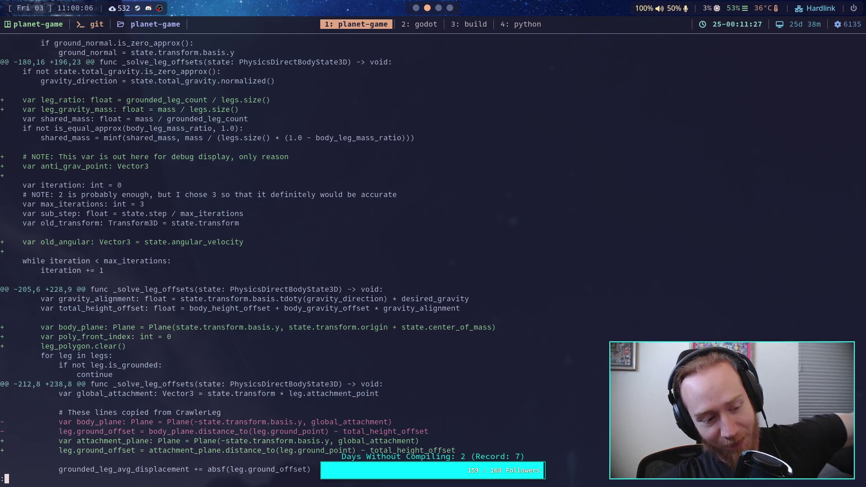
scroll(433, 253, down, 2)
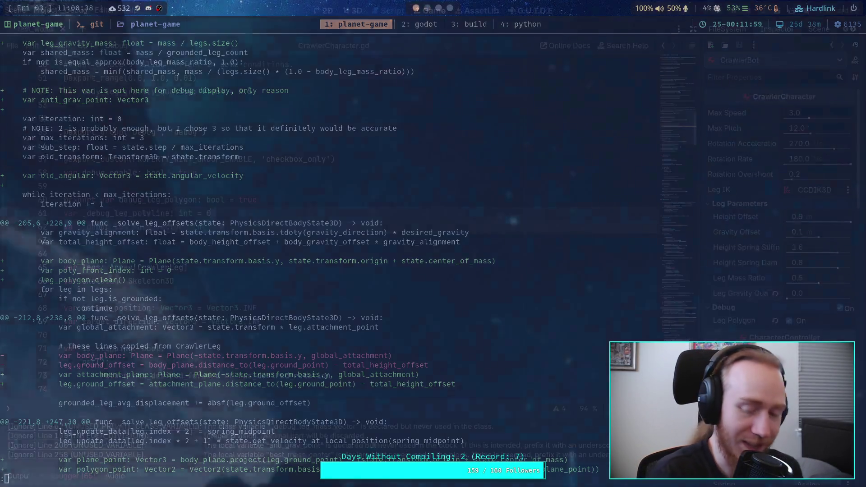
Test-run the project to watch the spider crawler walk, then stop it and hide the output panel
key(super+2)
click(184, 228)
click(284, 264)
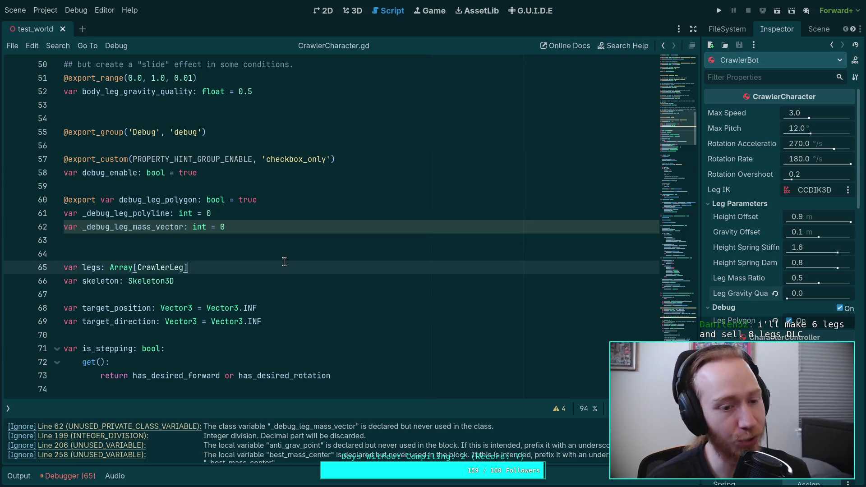
click(719, 11)
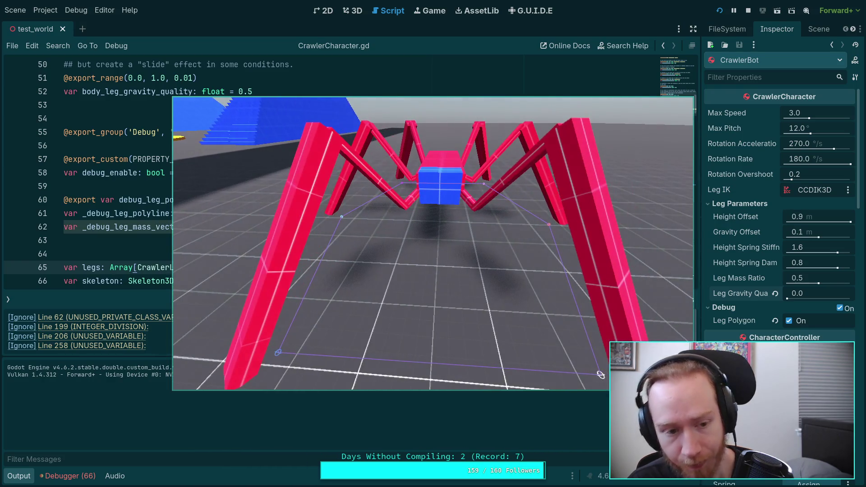
click(749, 10)
click(18, 476)
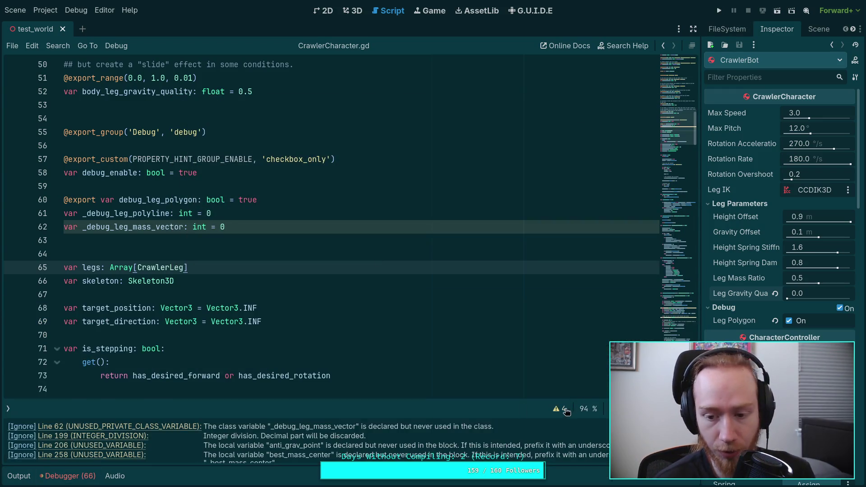
Change line 199 to float(grounded_leg_count) / float(legs.size()) for float division
scroll(373, 387, down, 4)
scroll(373, 387, down, 12)
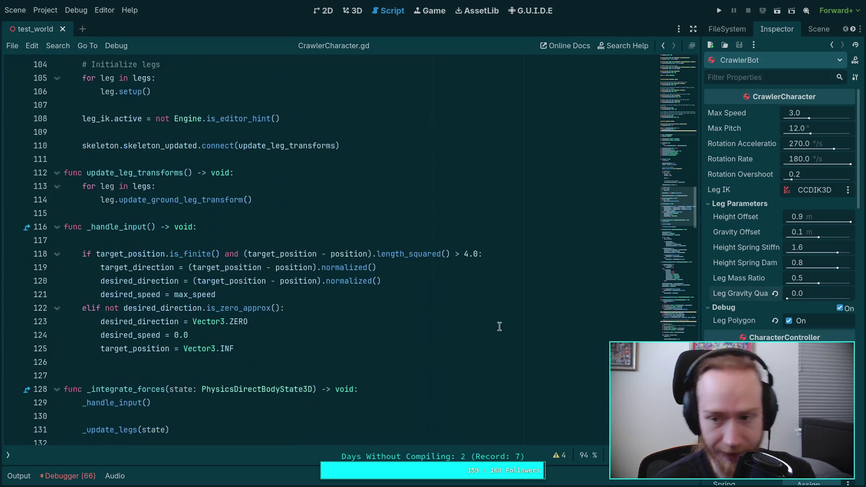
drag(662, 202, 667, 320)
scroll(667, 320, up, 2)
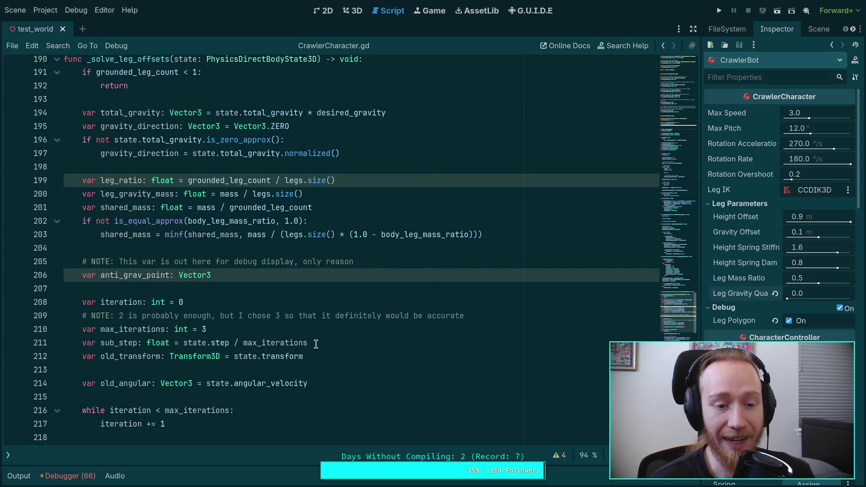
click(352, 180)
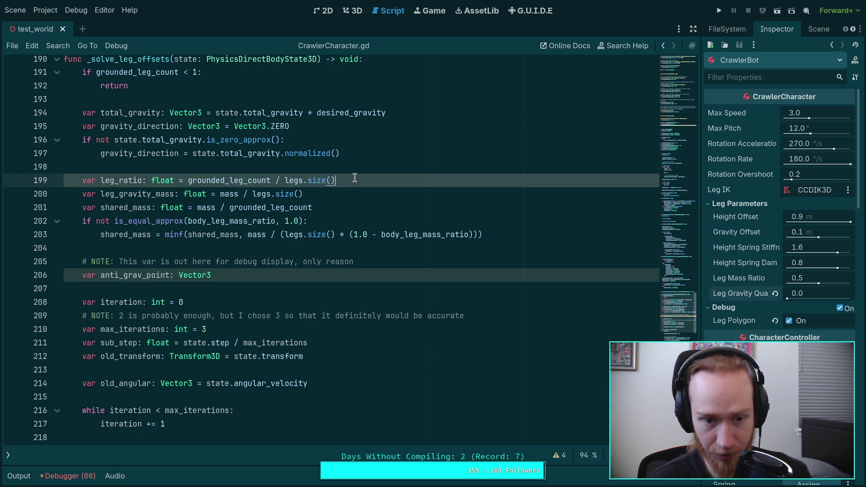
click(188, 180)
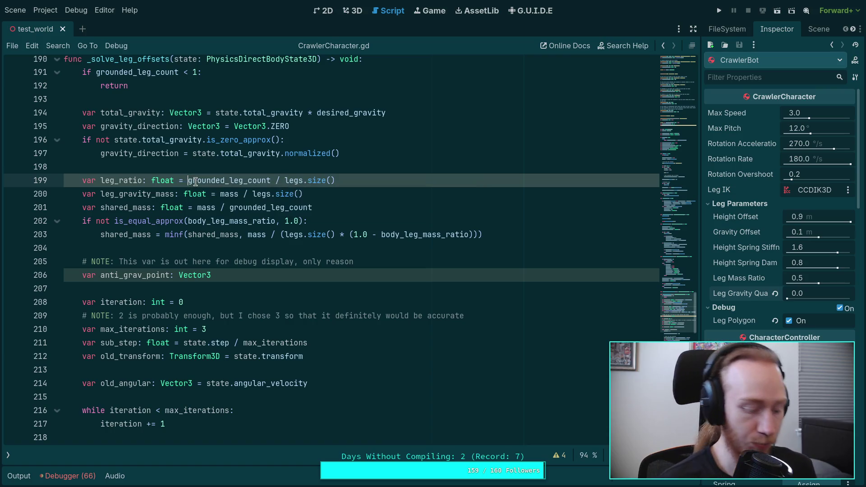
text(float()
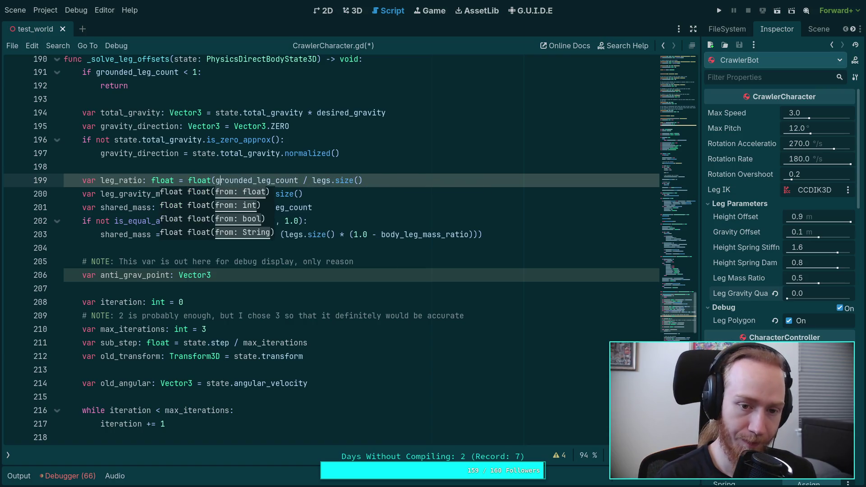
click(298, 180)
text())
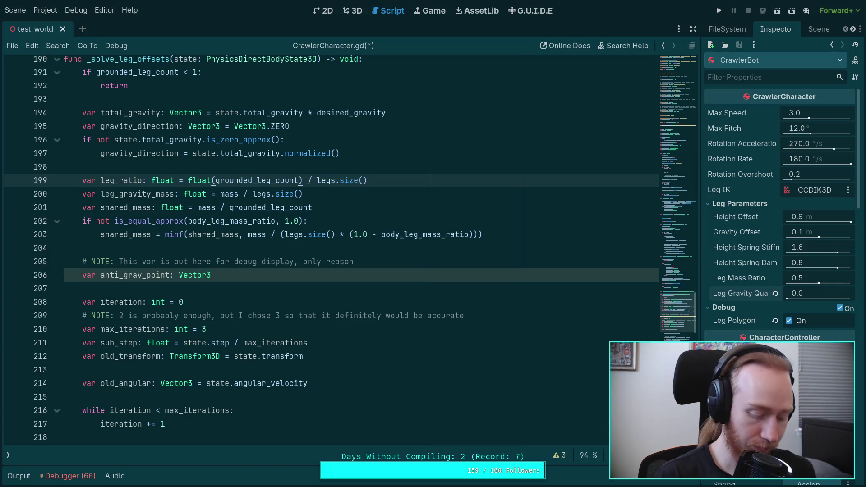
click(317, 180)
text(fl)
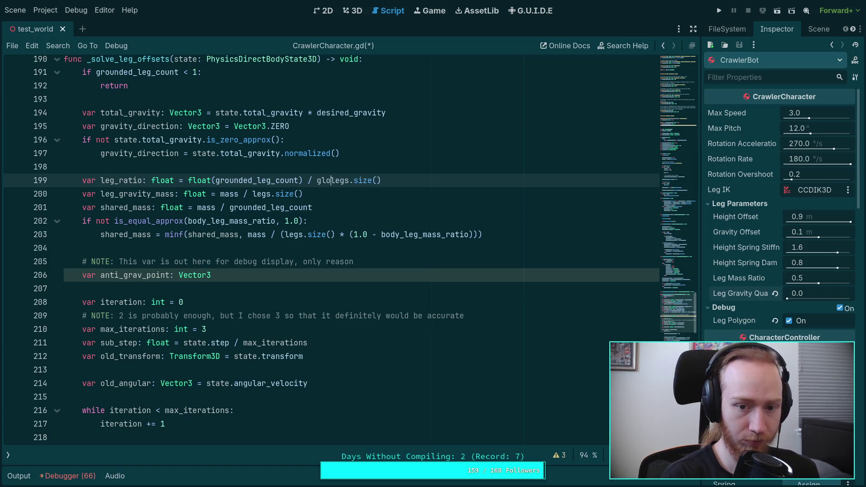
text(oat()
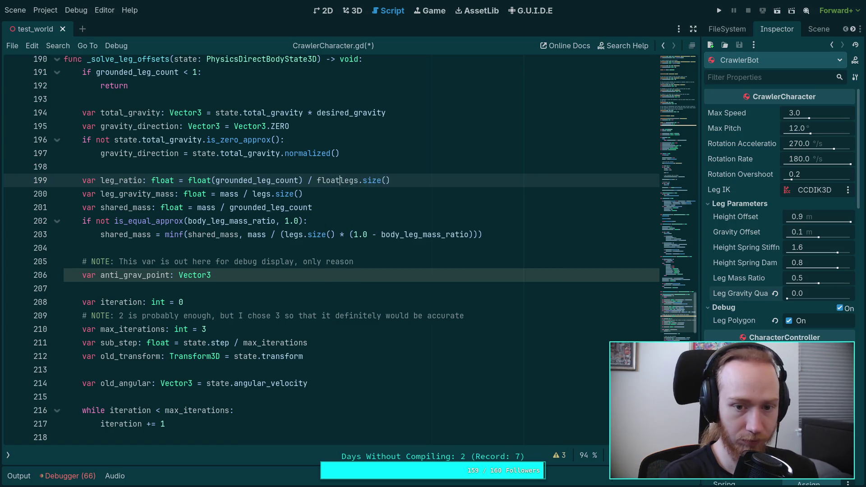
click(391, 180)
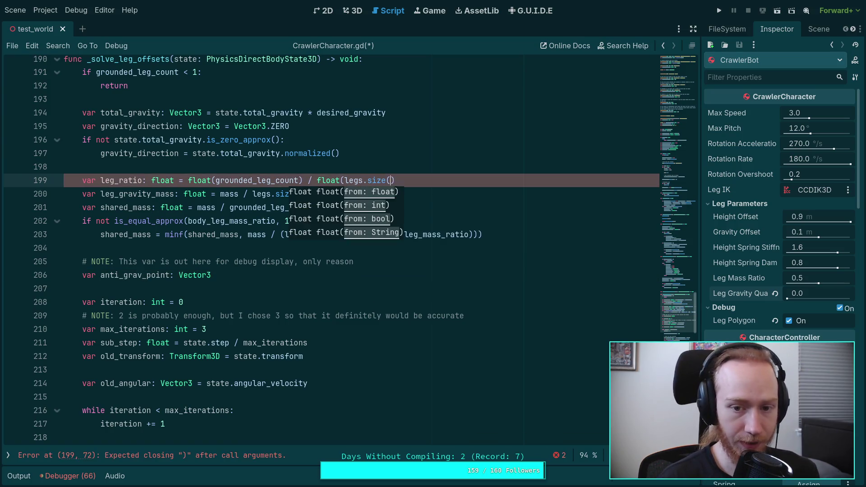
text())
Select the anti_grav_point variable name further down the script
click(146, 275)
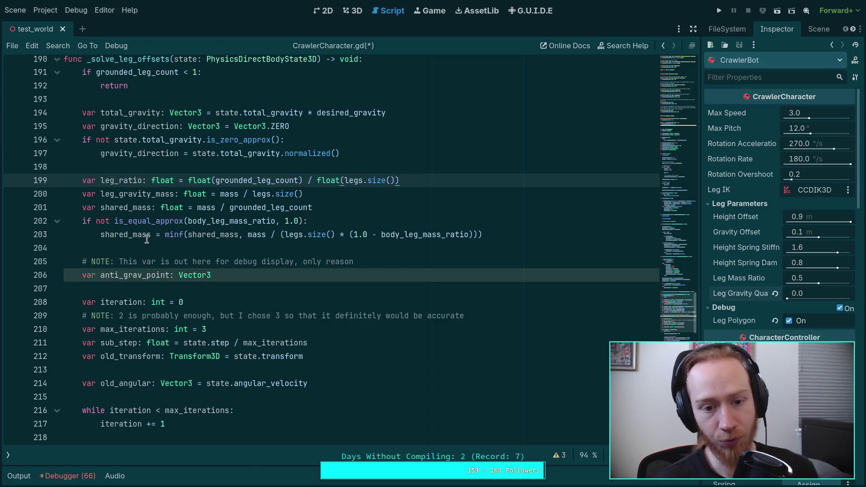
click(219, 294)
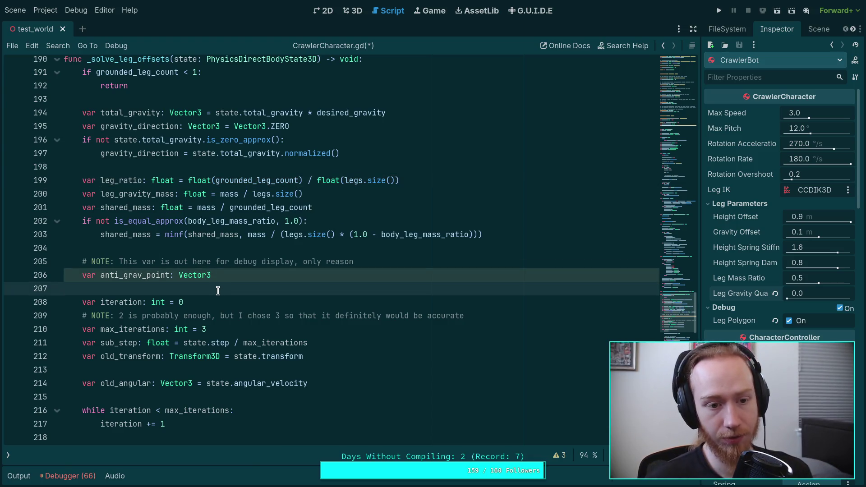
double_click(160, 275)
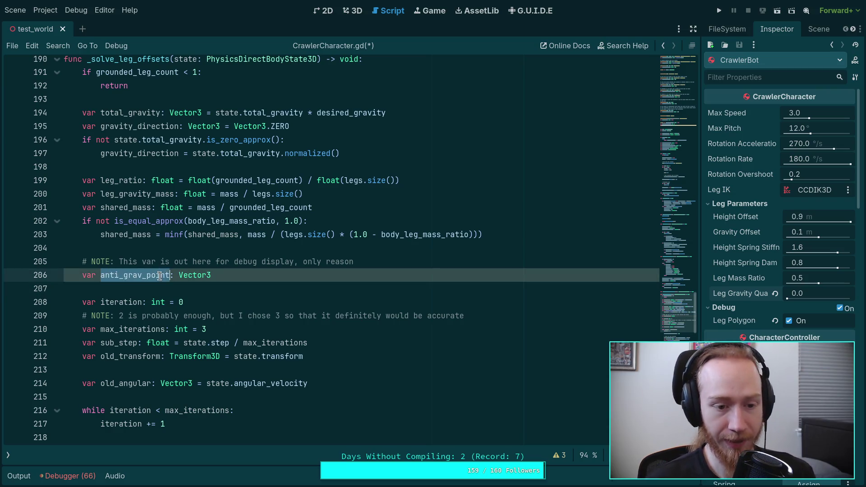
Unfold the for-leg-in-legs loop and compare its plane_point and polygon_point lines
scroll(210, 293, down, 10)
scroll(186, 285, down, 3)
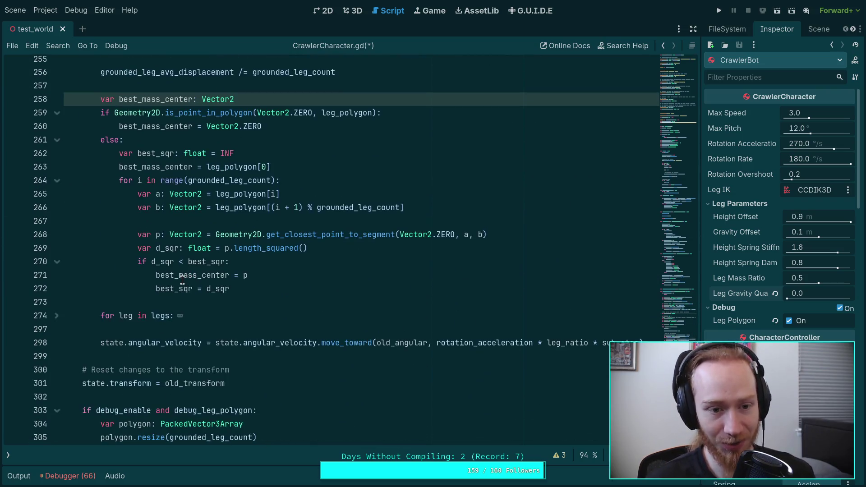
scroll(231, 129, up, 1)
click(232, 128)
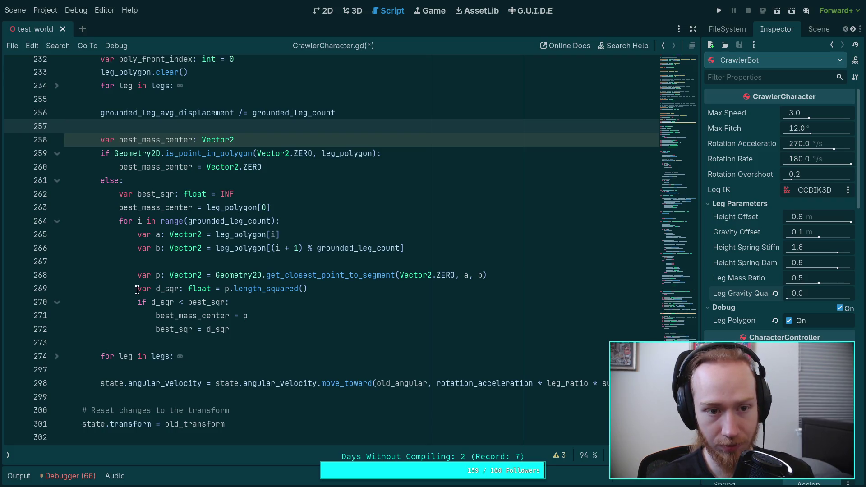
scroll(138, 290, up, 2)
click(57, 167)
scroll(194, 247, down, 3)
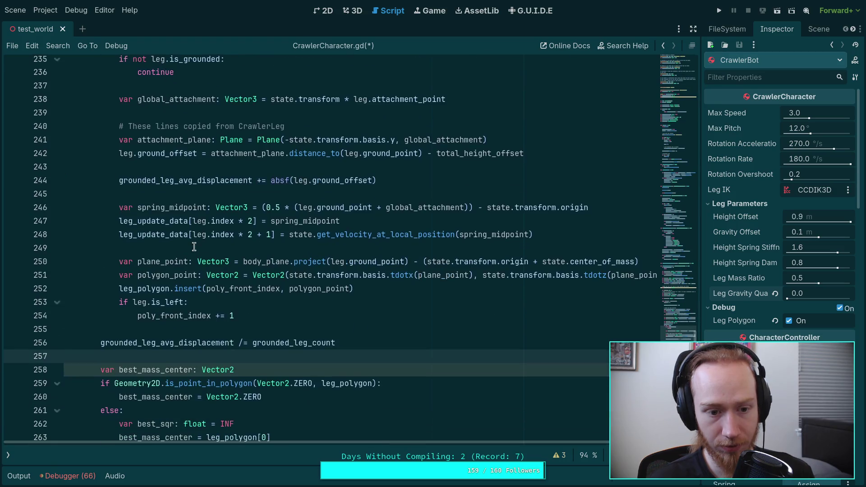
scroll(238, 290, up, 2)
click(159, 384)
click(151, 371)
click(160, 345)
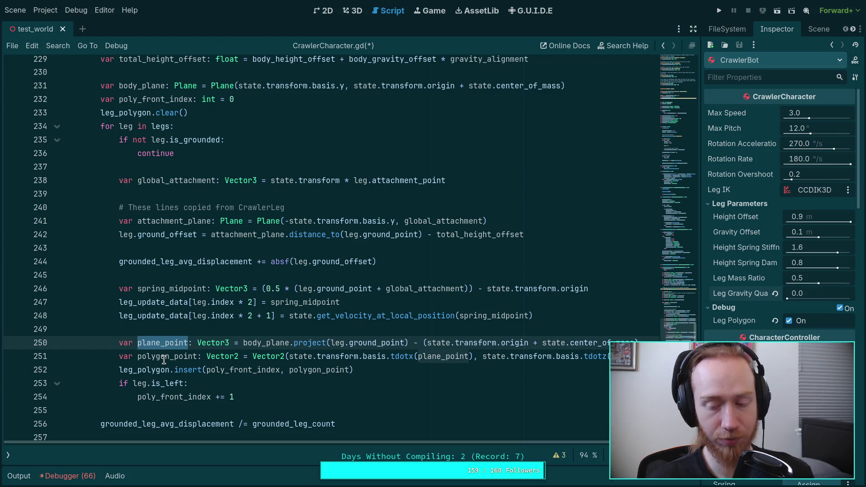
click(163, 360)
click(174, 345)
click(175, 357)
click(168, 345)
click(153, 370)
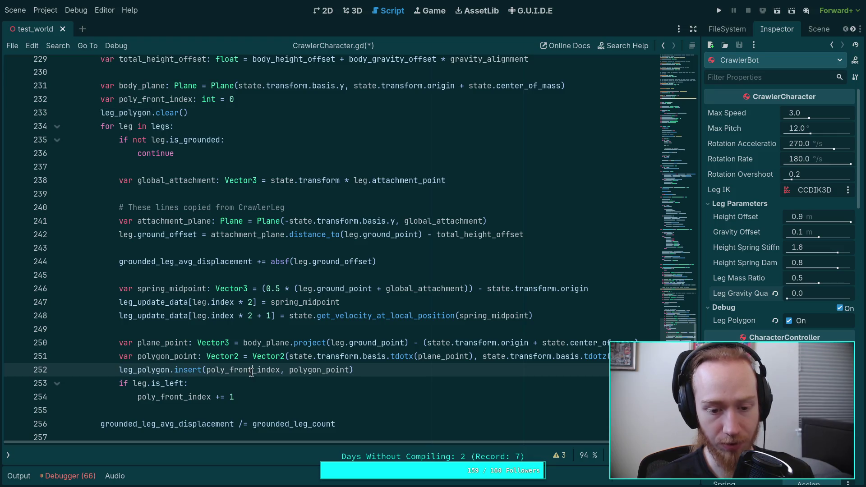
click(199, 386)
Highlight uses of leg, poly_front_index and best_mass_center, checking the loop at line 274
double_click(140, 384)
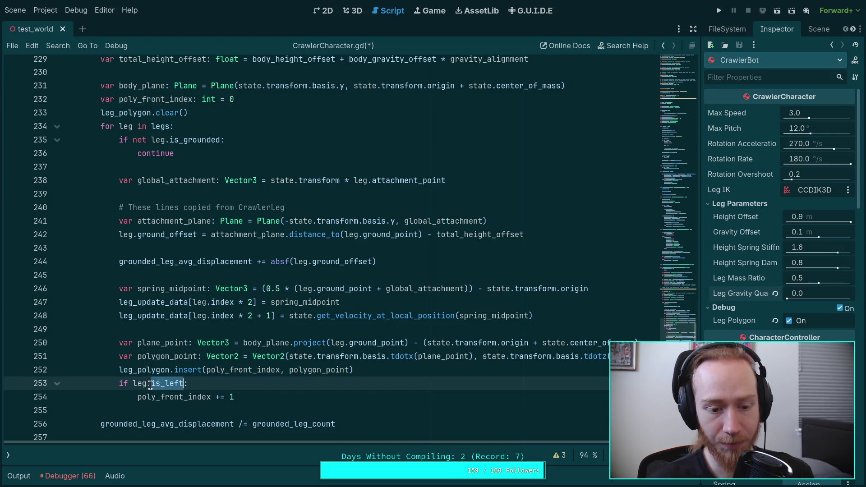
double_click(179, 397)
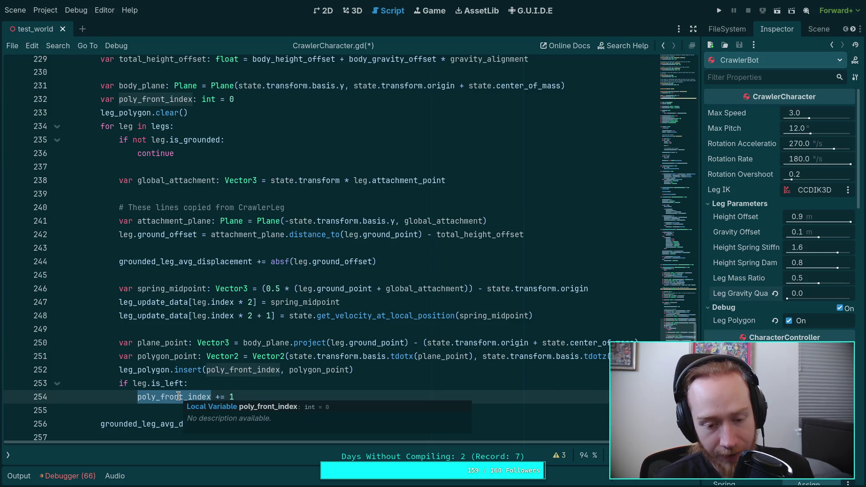
click(206, 329)
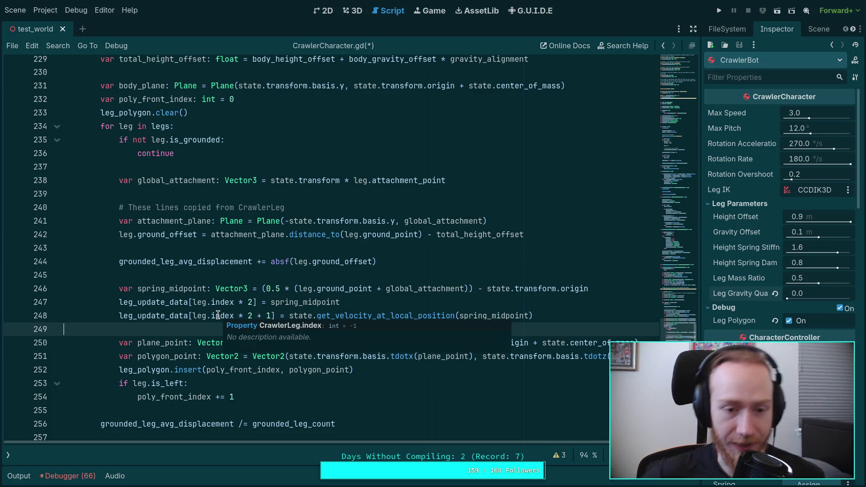
click(228, 275)
scroll(234, 266, down, 3)
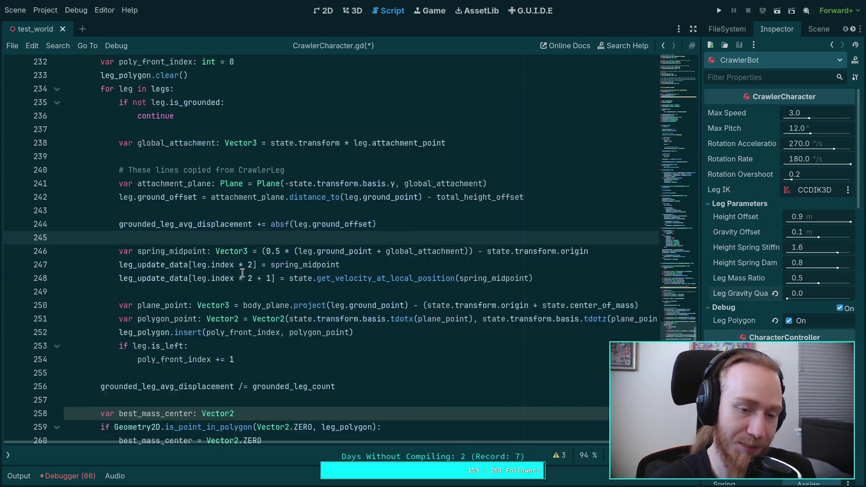
scroll(244, 259, down, 3)
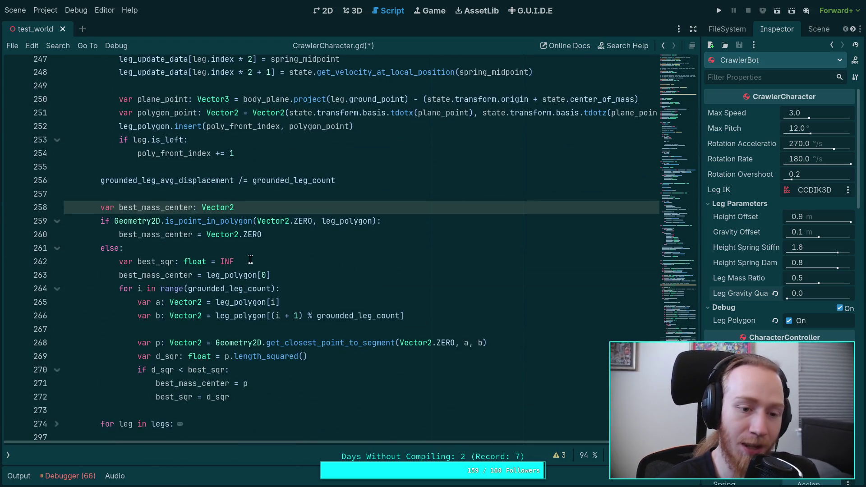
double_click(183, 208)
scroll(200, 249, down, 9)
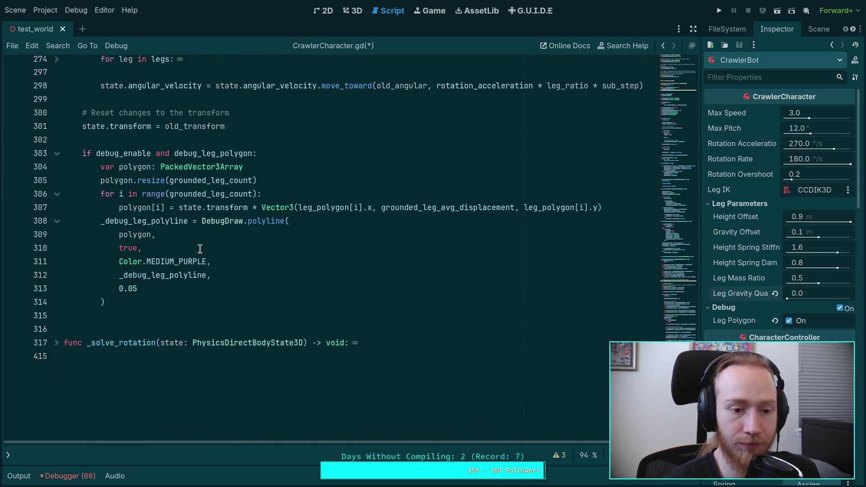
scroll(258, 287, up, 6)
click(58, 305)
click(59, 305)
scroll(238, 350, up, 2)
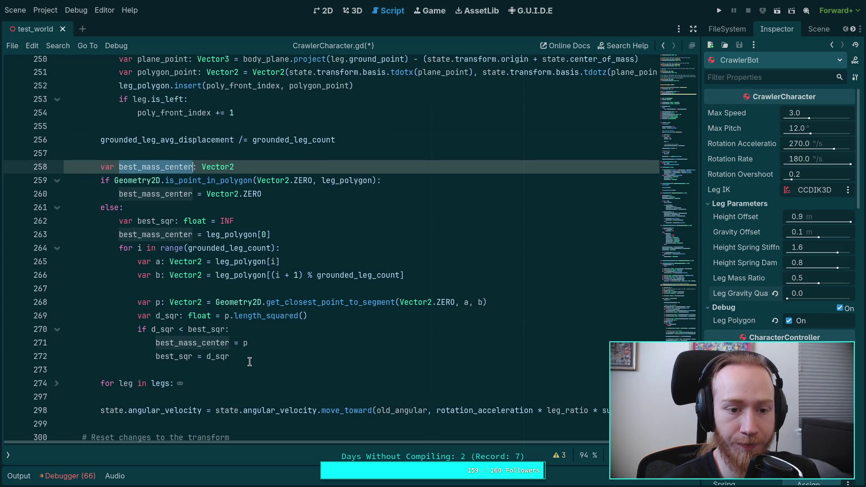
click(251, 358)
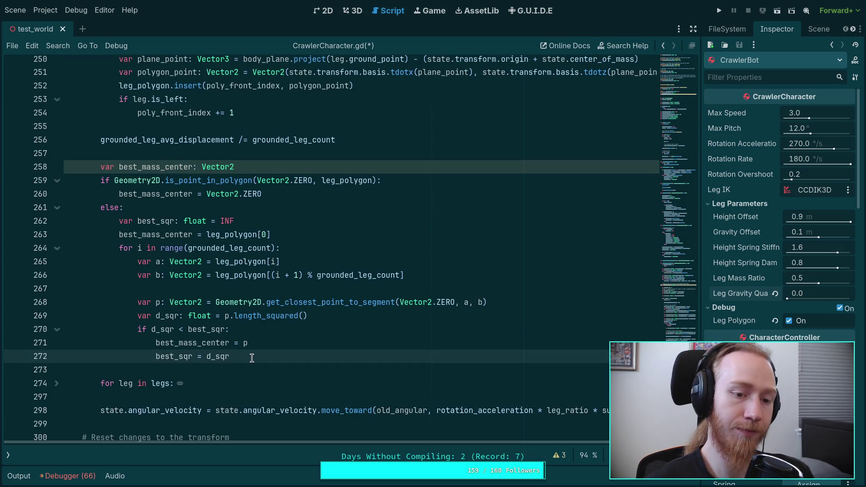
Save the CrawlerCharacter.gd script
key(ctrl+s)
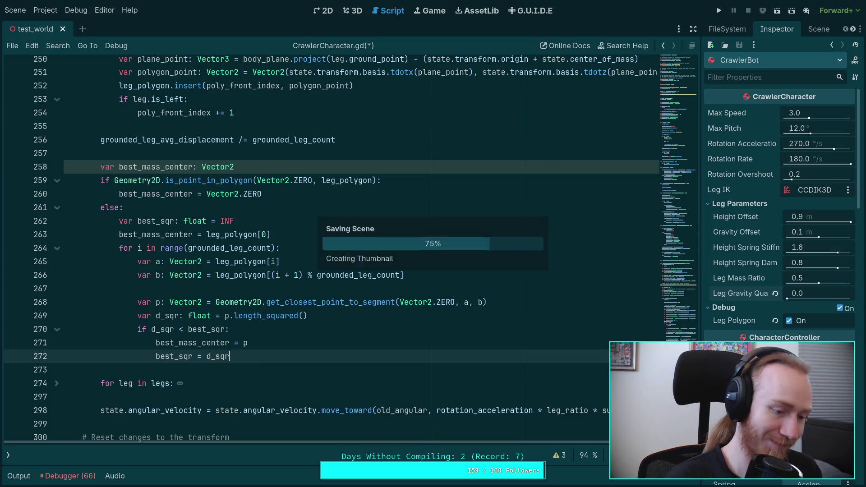
mouse_move(257, 313)
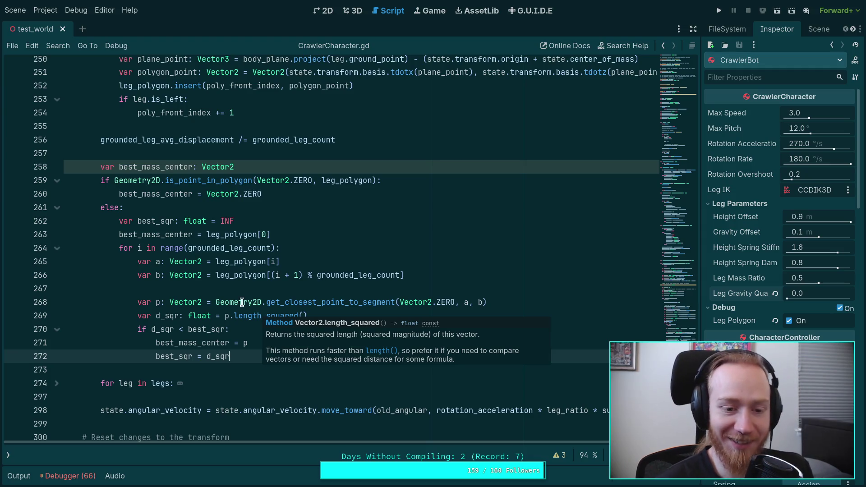
scroll(239, 296, down, 8)
scroll(237, 290, up, 15)
scroll(237, 289, up, 3)
scroll(244, 292, down, 7)
scroll(244, 292, up, 8)
drag(661, 278, 679, 127)
scroll(449, 250, down, 1)
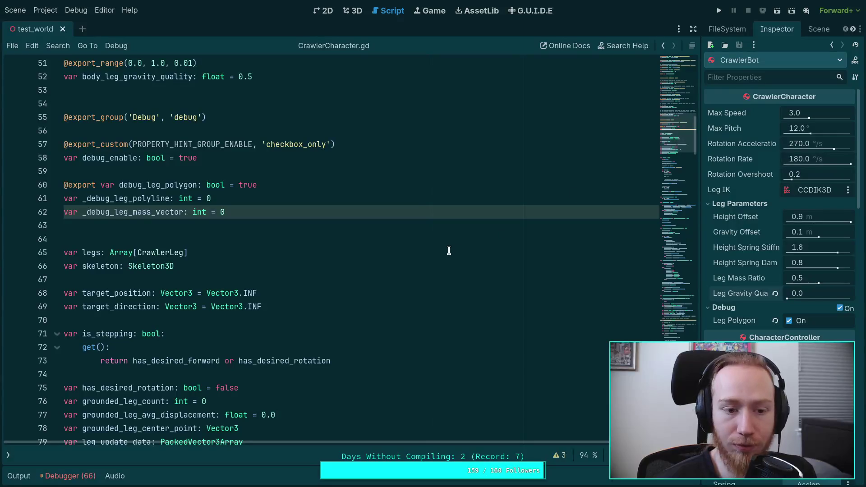
click(429, 235)
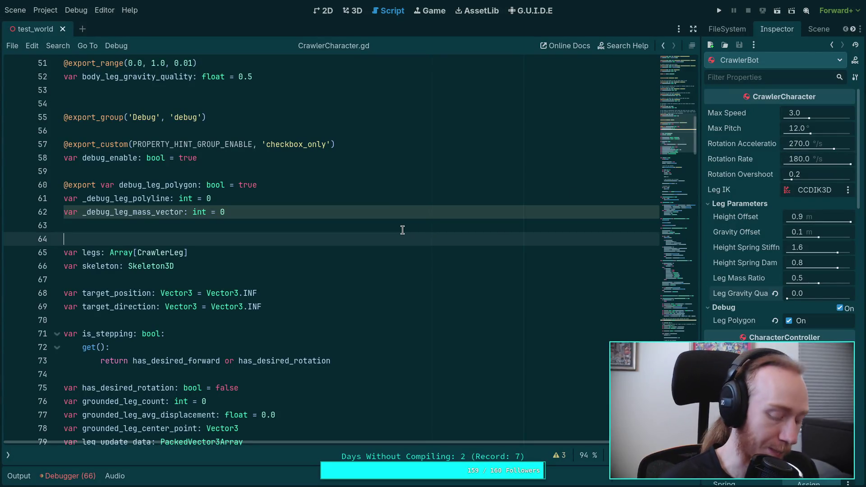
key(super+1)
Check git status and scroll through the uncommitted diff
text(status)
key(Return)
text(git diff)
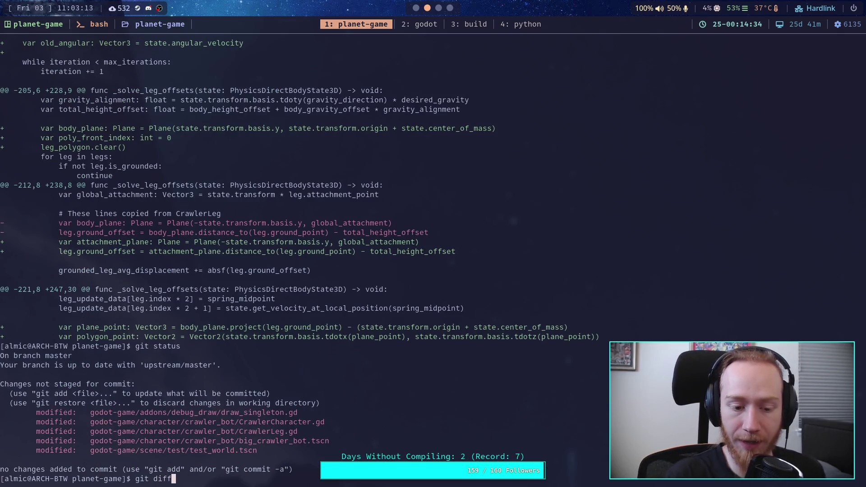
key(Return)
scroll(293, 256, down, 2)
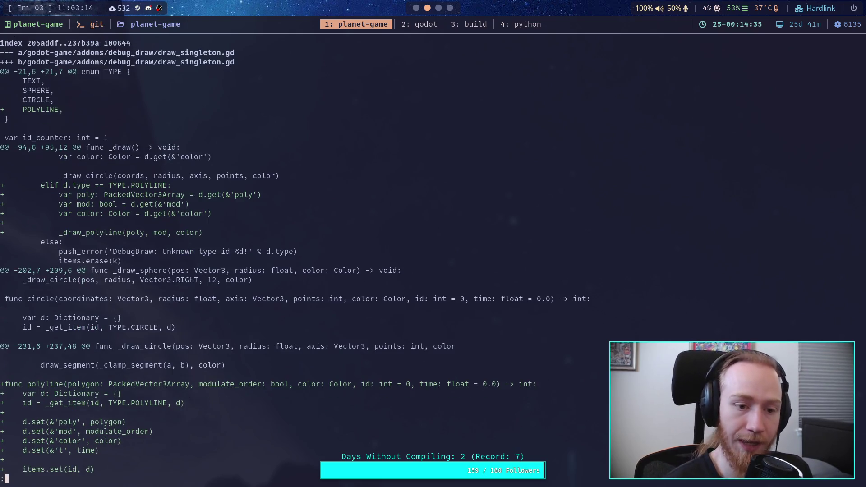
scroll(293, 256, down, 4)
scroll(293, 257, down, 8)
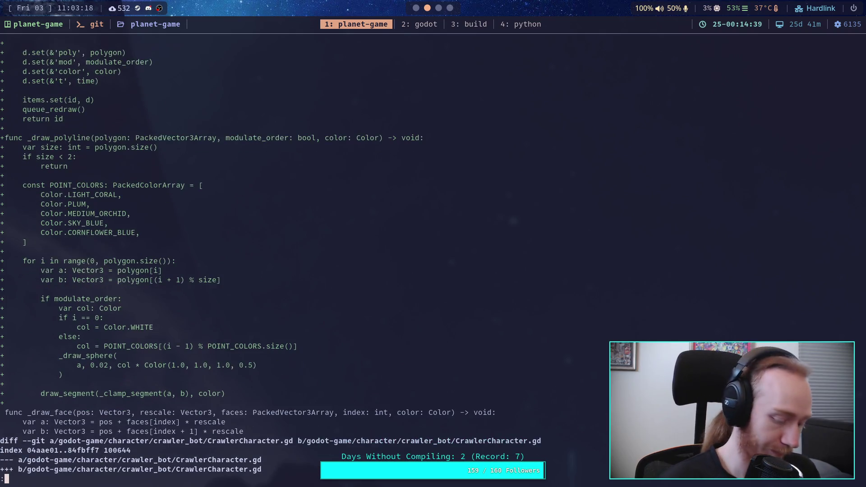
Stage the godot-game/addons/debug_draw/ folder with git add
text(qgit)
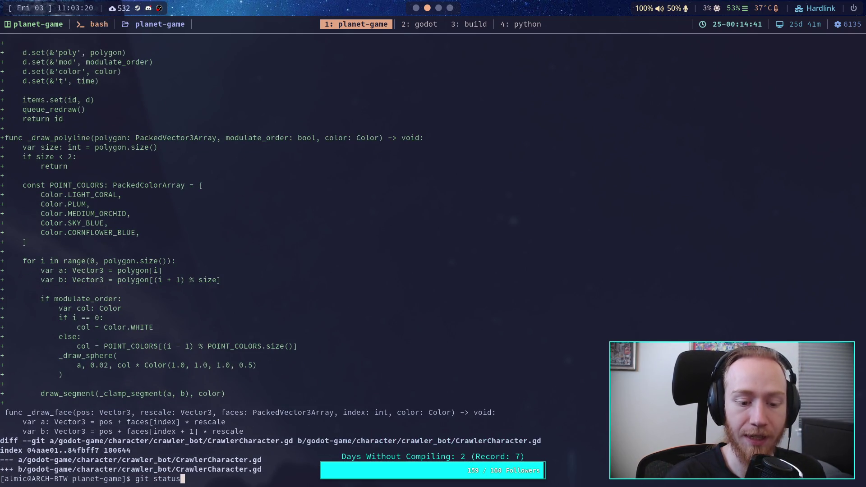
key(Return)
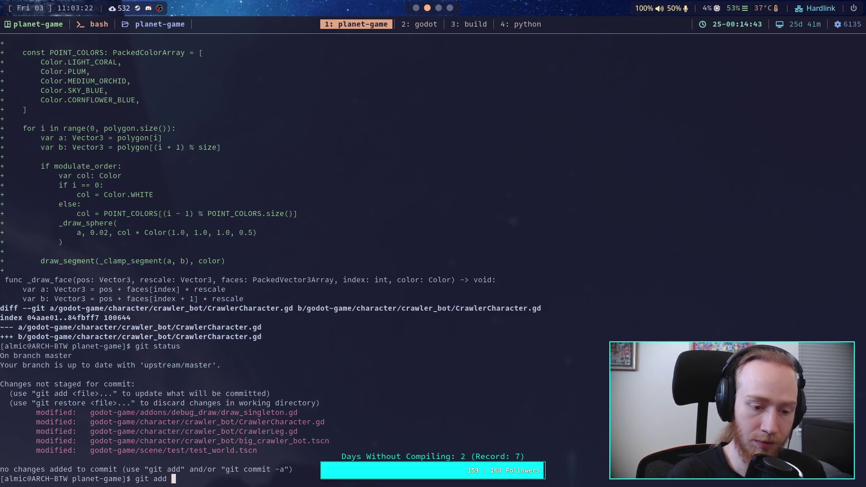
key(Tab)
text(a)
key(Tab)
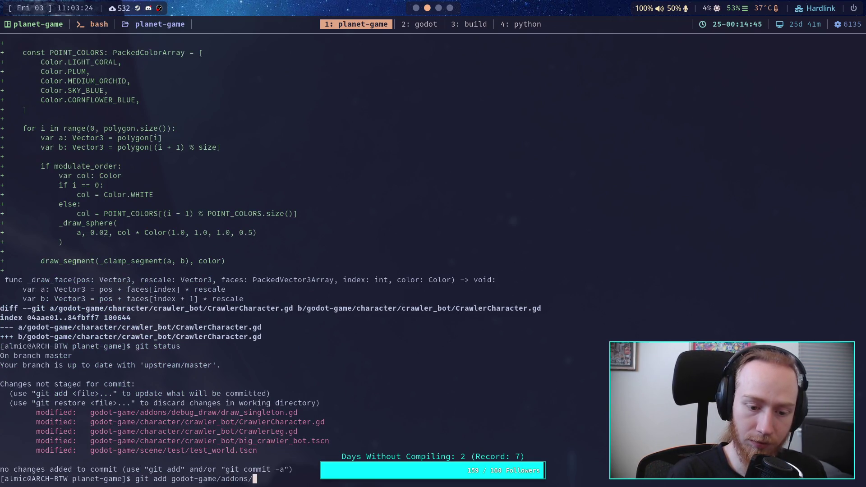
key(Tab)
key(Return)
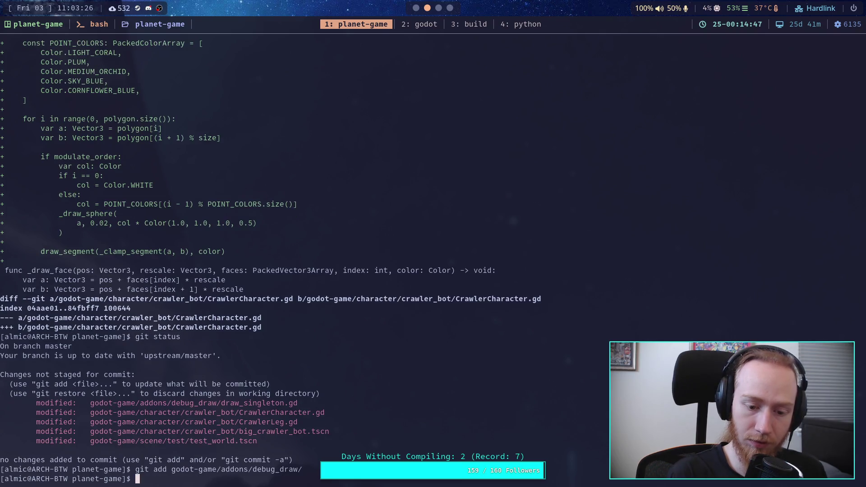
Review the remaining unstaged CrawlerCharacter.gd diff
key(Return)
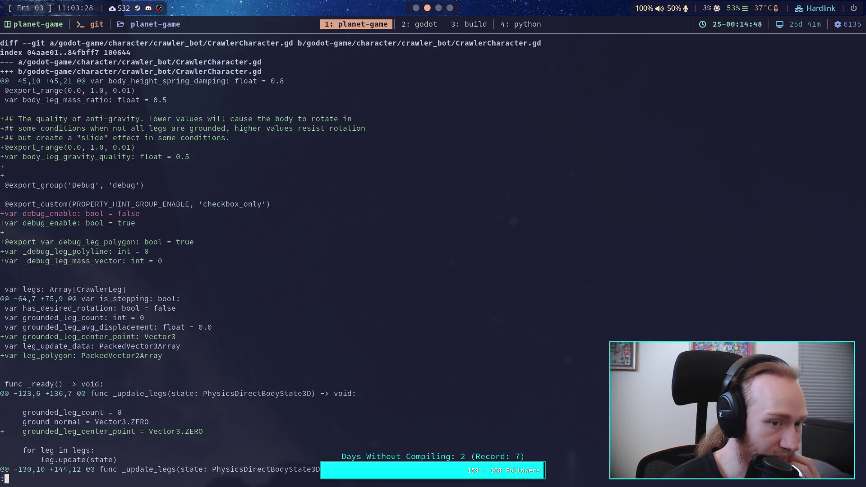
key(Down)
key(Down)
key(Down)
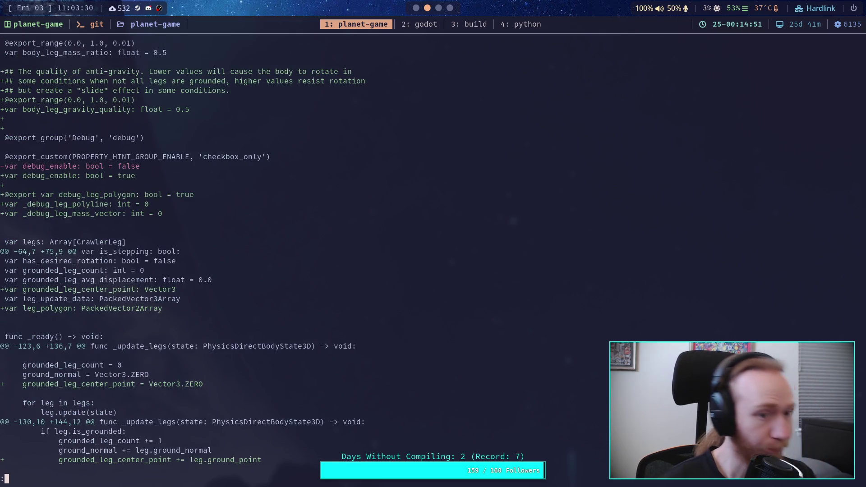
key(super+2)
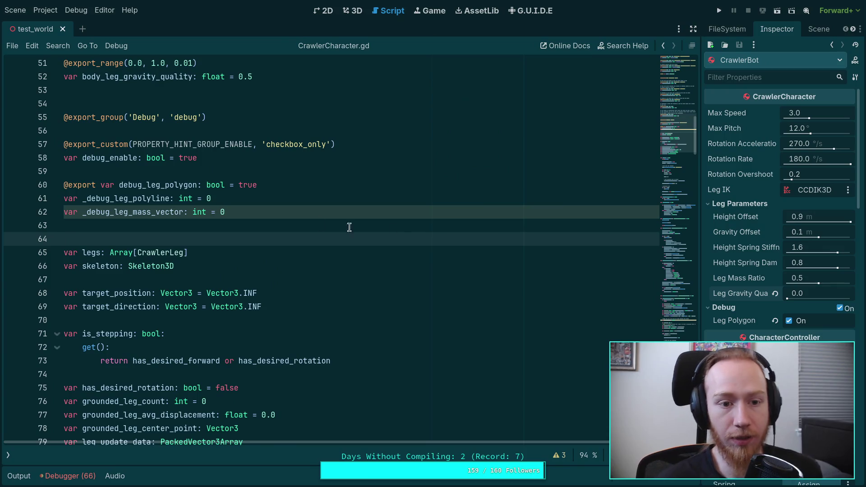
Locate the body_leg_gravity_quality property in CrawlerCharacter.gd with a search
scroll(349, 227, up, 15)
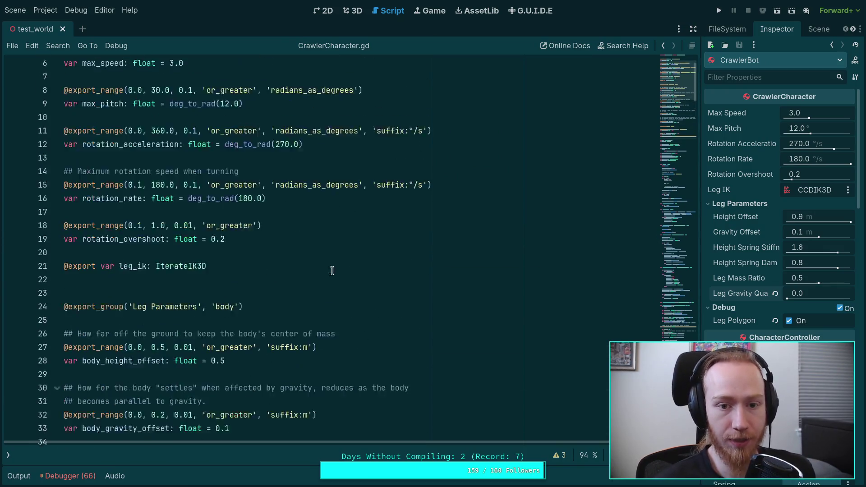
key(ctrl+End)
scroll(334, 248, up, 9)
scroll(334, 249, down, 7)
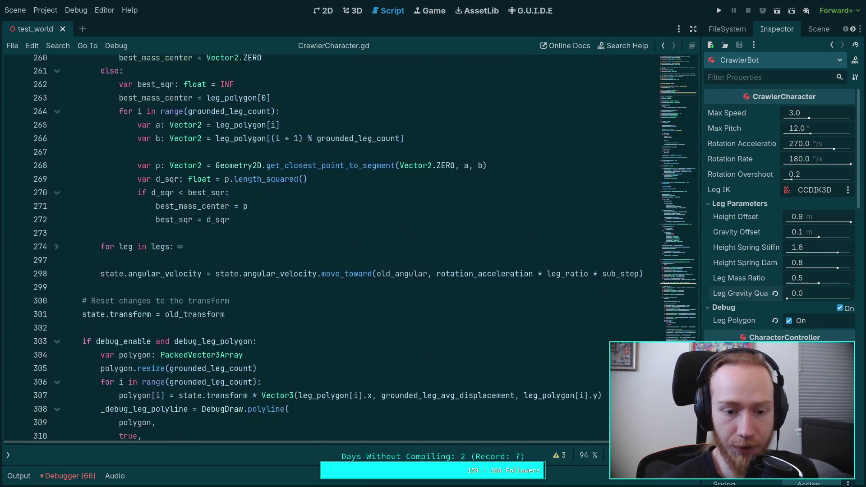
scroll(545, 244, up, 2)
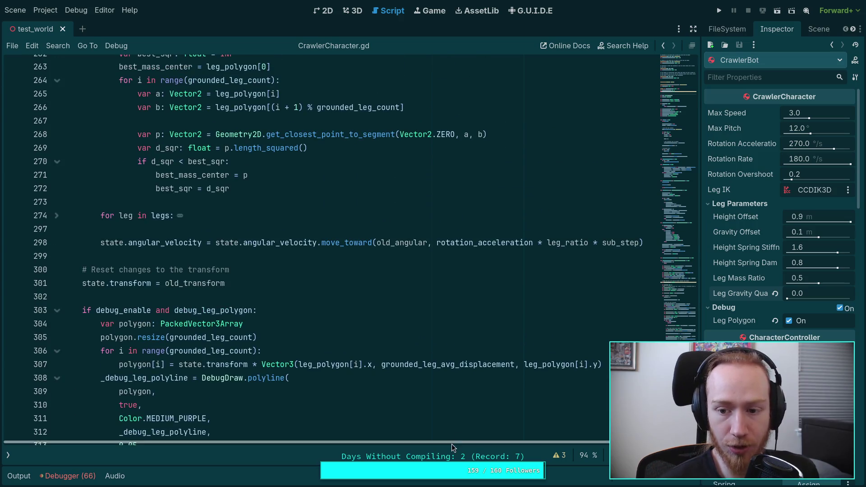
click(546, 244)
drag(675, 253, 673, 149)
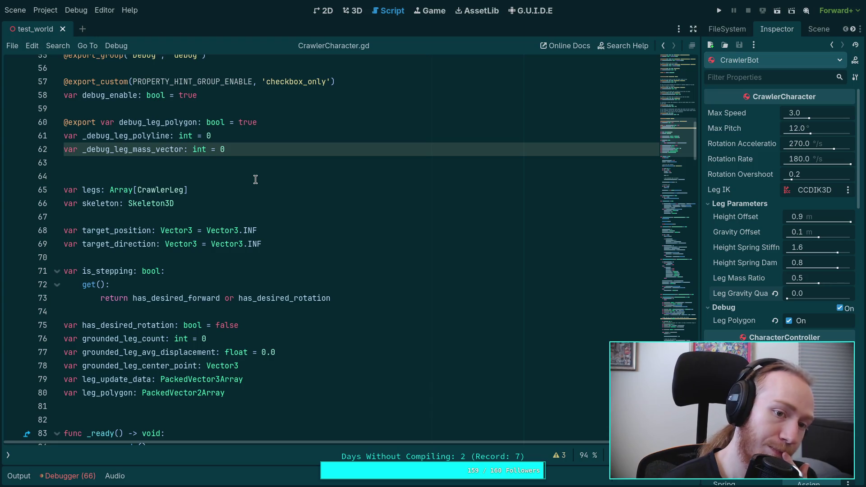
scroll(255, 179, up, 3)
scroll(255, 180, down, 3)
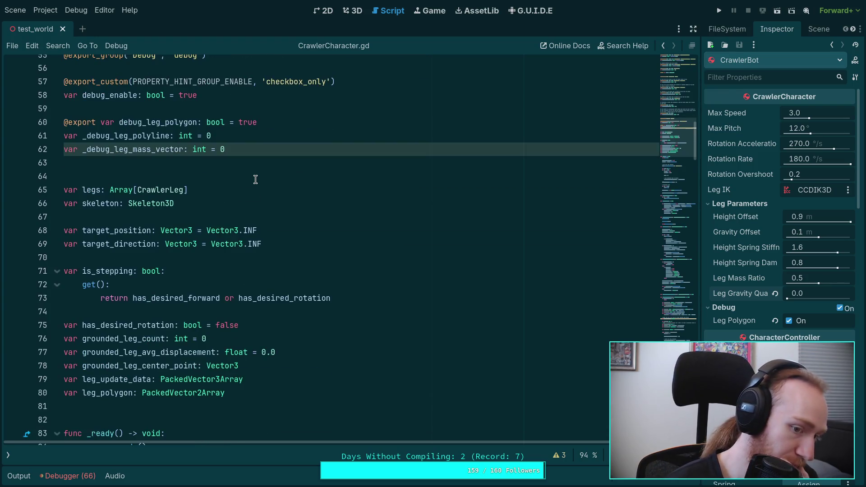
scroll(255, 179, up, 4)
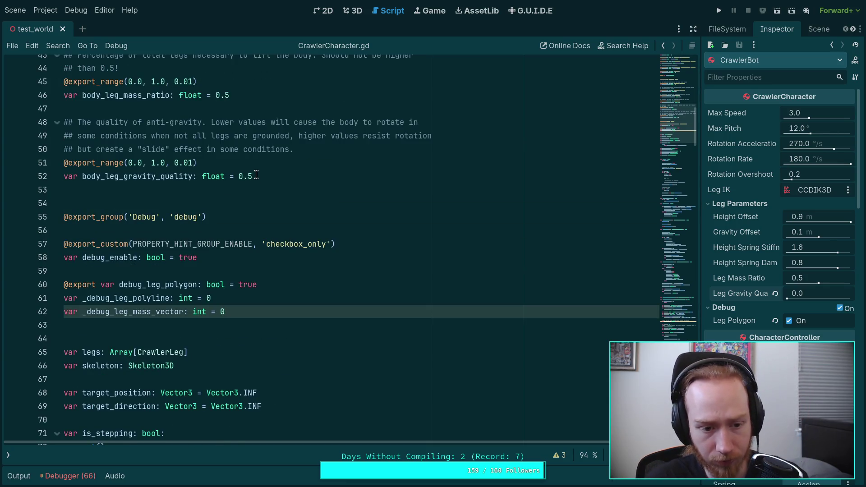
scroll(272, 194, up, 2)
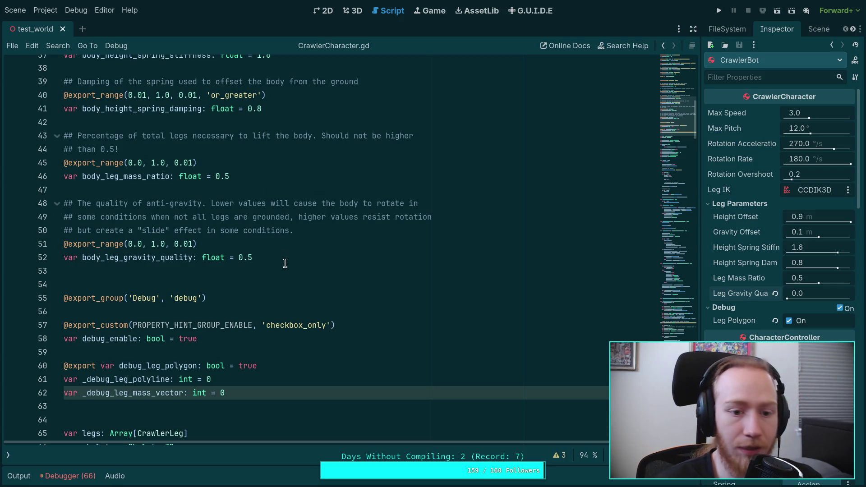
double_click(179, 258)
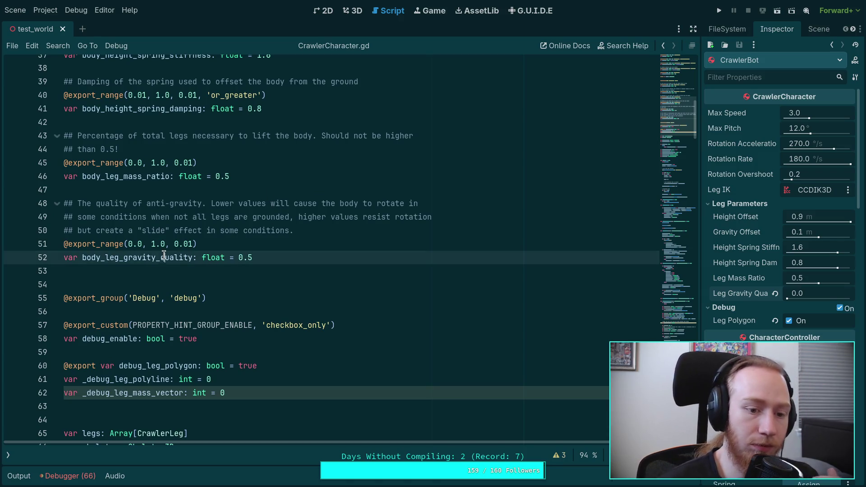
key(ctrl+f)
Delete lines 47–52, the body_leg_gravity_quality export and its comment
drag(321, 265, 314, 210)
key(BackSpace)
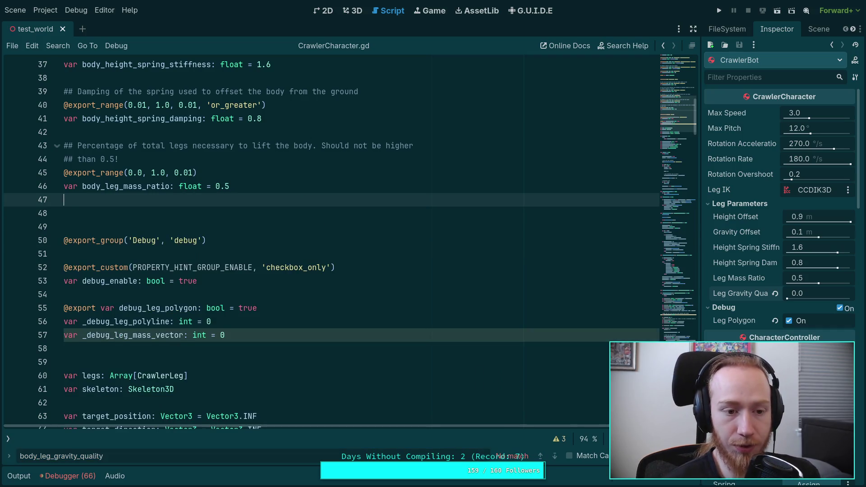
key(BackSpace)
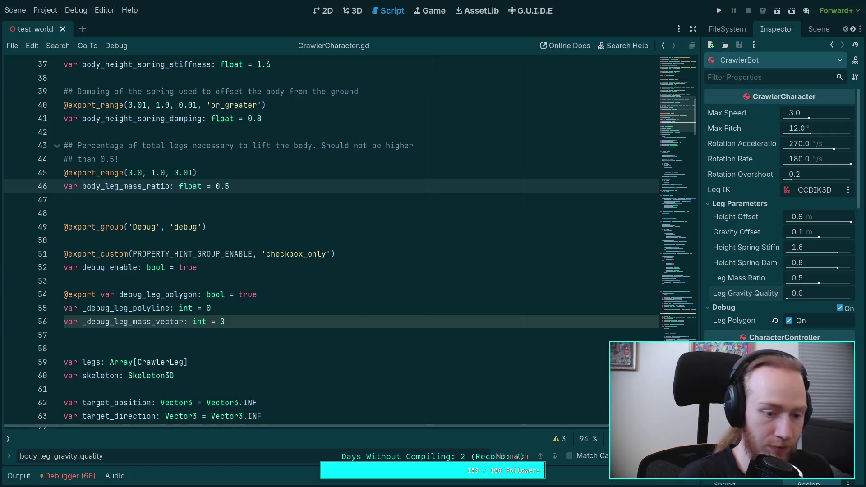
Rerun git diff in the terminal to check the removal
key(super+1)
text(git diff)
key(Return)
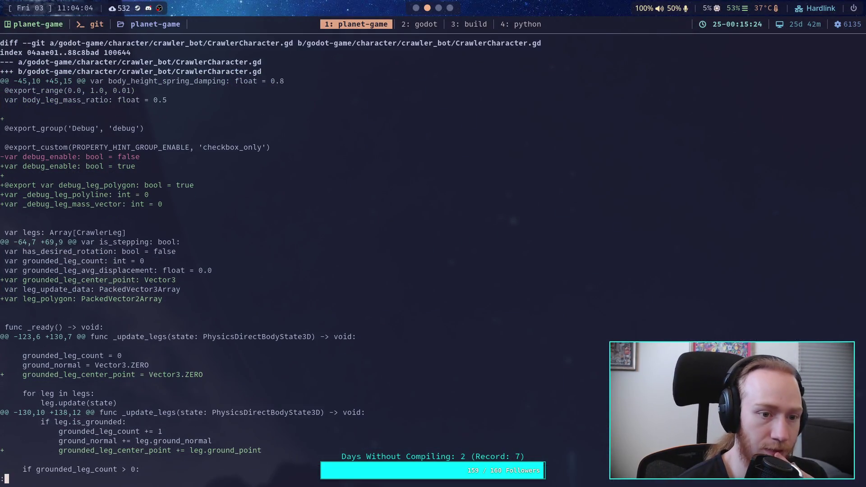
Change debug_enable's default from true to false in CrawlerCharacter.gd
key(j)
key(j)
key(j)
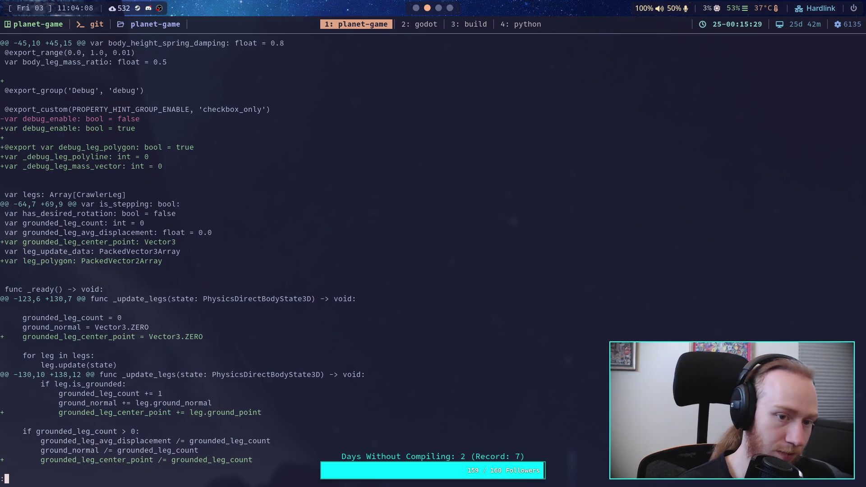
key(super+2)
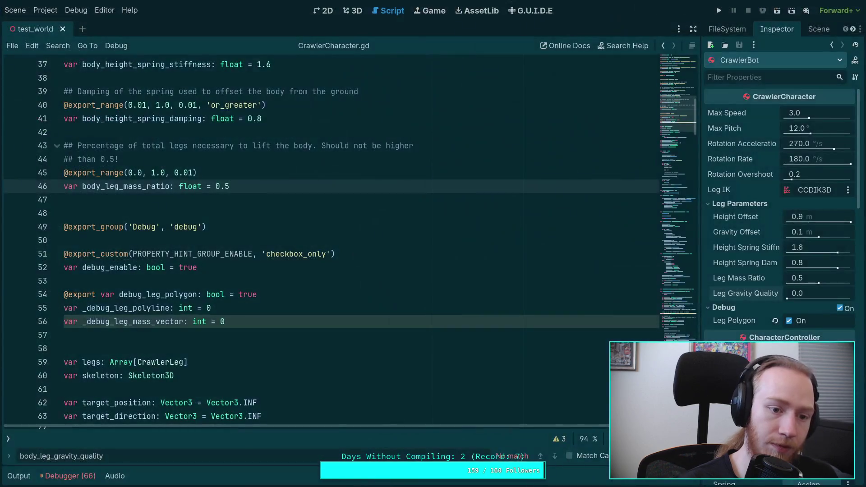
double_click(187, 267)
text(fals)
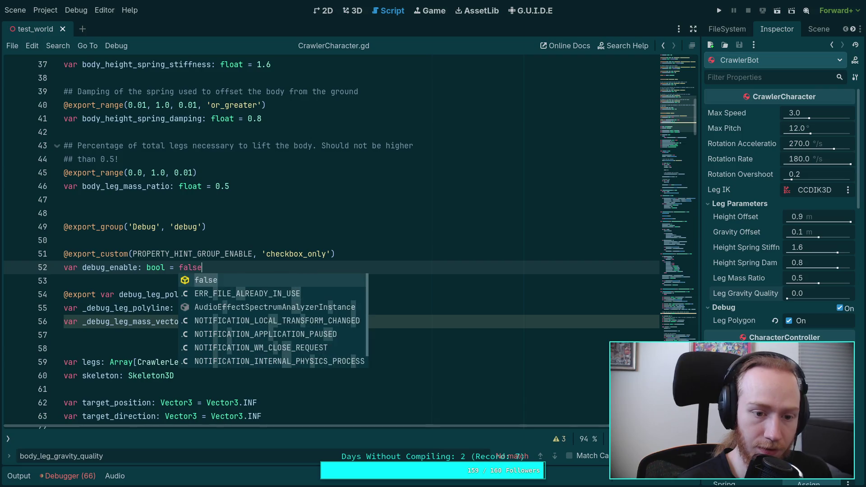
key(Return)
Quit the old diff view and rerun git diff
key(super+1)
key(q)
key(Up)
key(Return)
Read the CrawlerCharacter.gd diff through the _update_legs, _solve_leg_offsets and force changes
key(j)
key(j)
key(j)
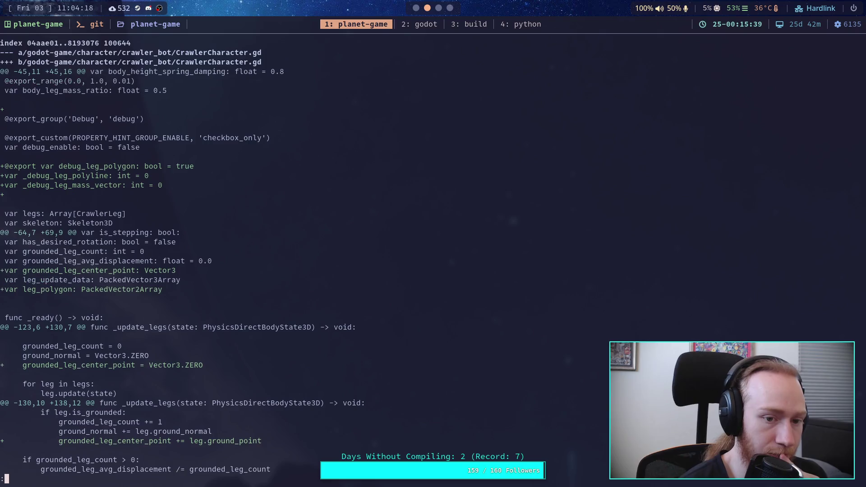
key(j)
key(j)
key(j)
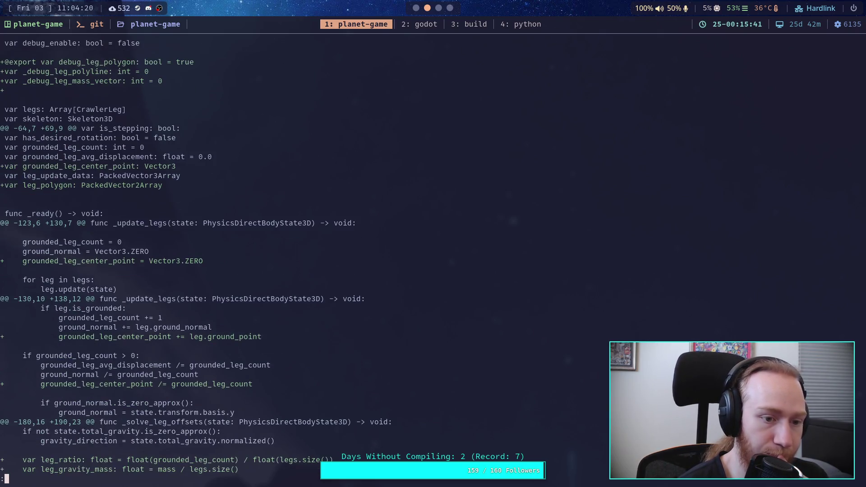
key(j)
key(j)
key(j)
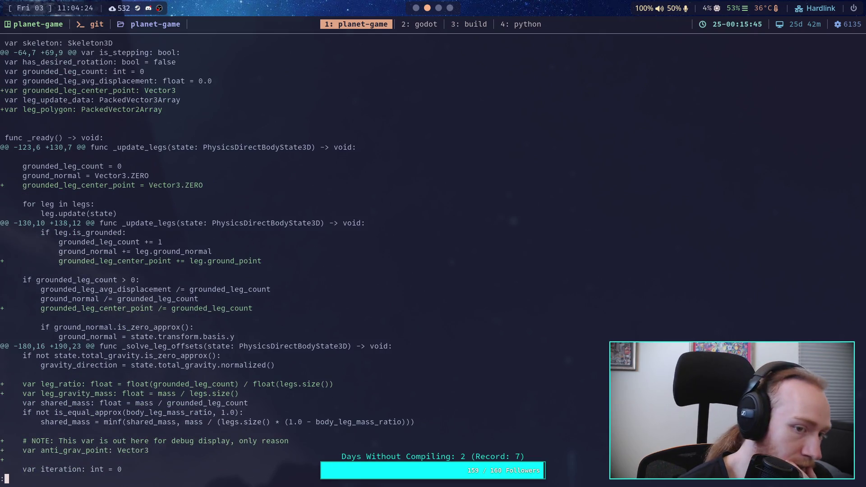
key(j)
key(j)
key(j)
key(j)
key(j)
key(j)
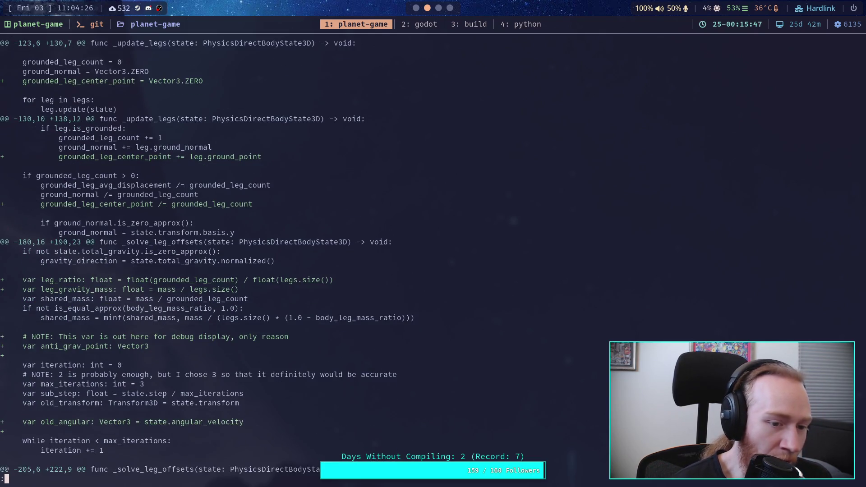
key(j)
key(j)
key(j)
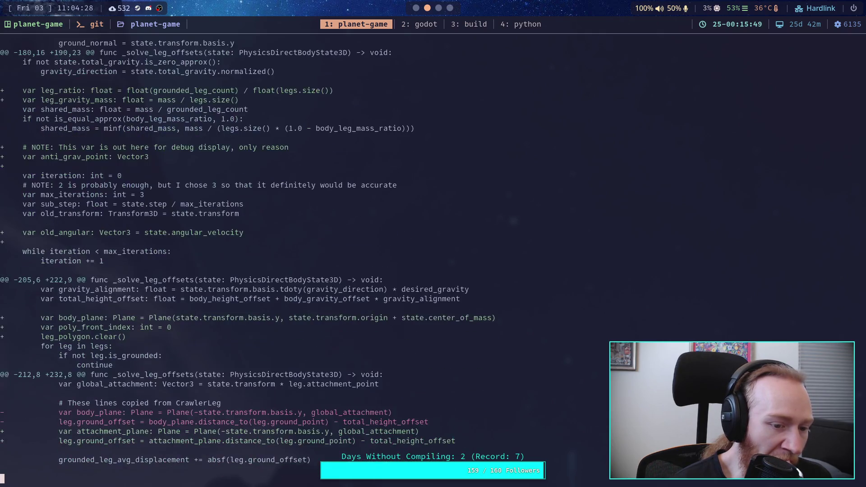
key(j)
key(j)
key(j)
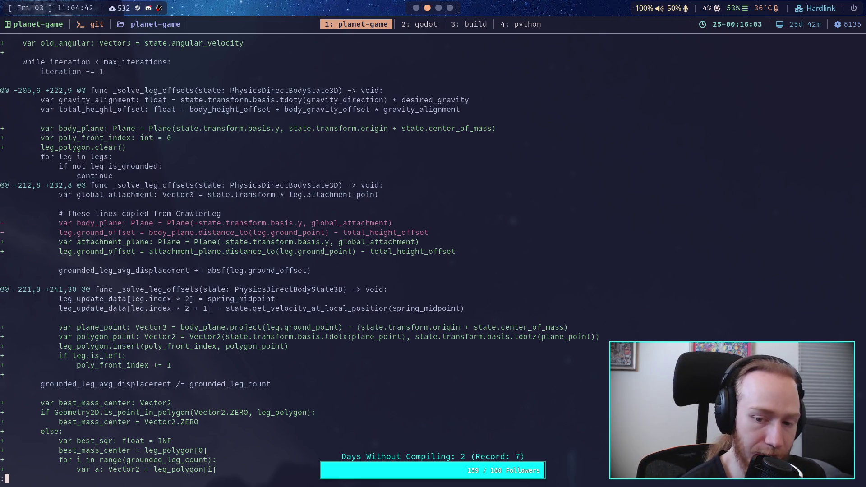
key(j)
key(j)
key(j)
key(j)
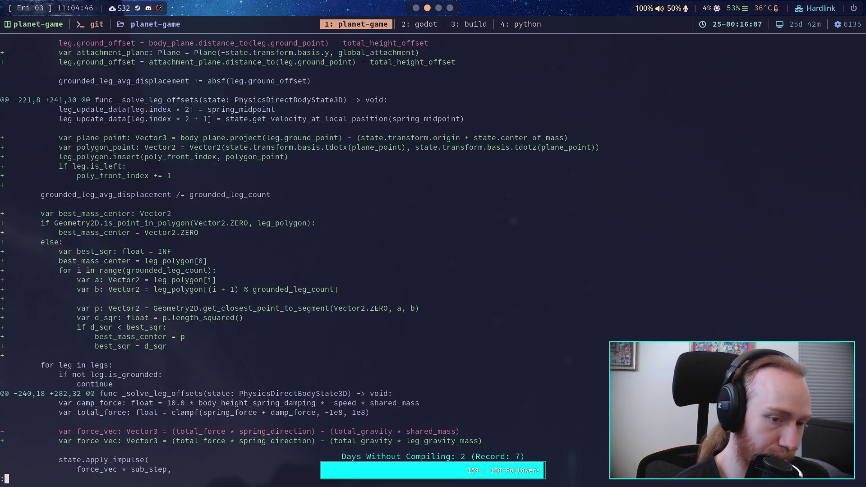
key(j)
key(j)
key(j)
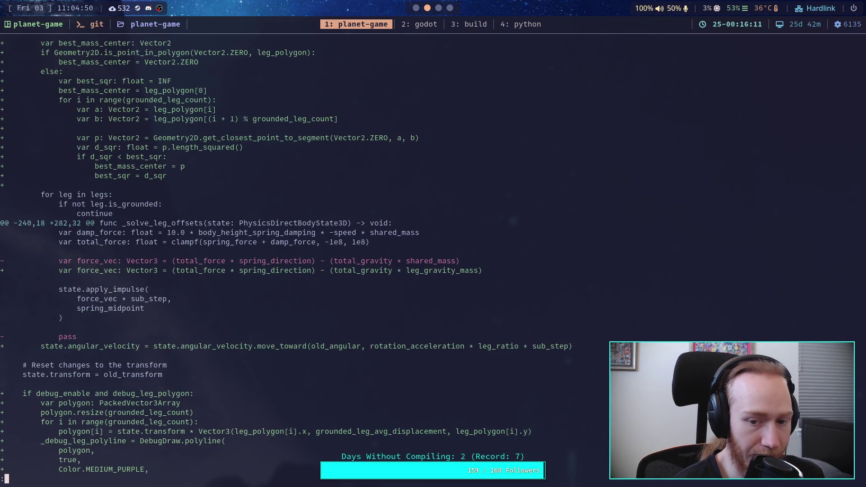
key(j)
key(j)
key(j)
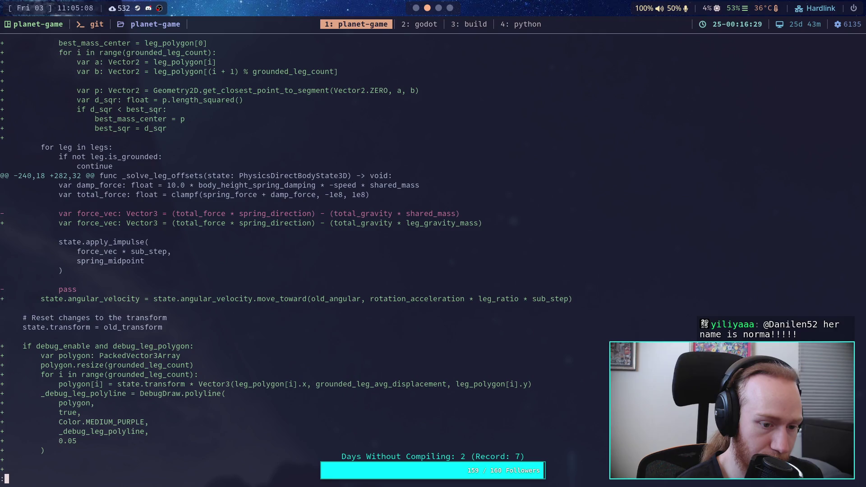
Read the CrawlerLeg.gd, big_crawler_bot.tscn and test_world.tscn changes to the diff's end
key(j)
key(j)
key(j)
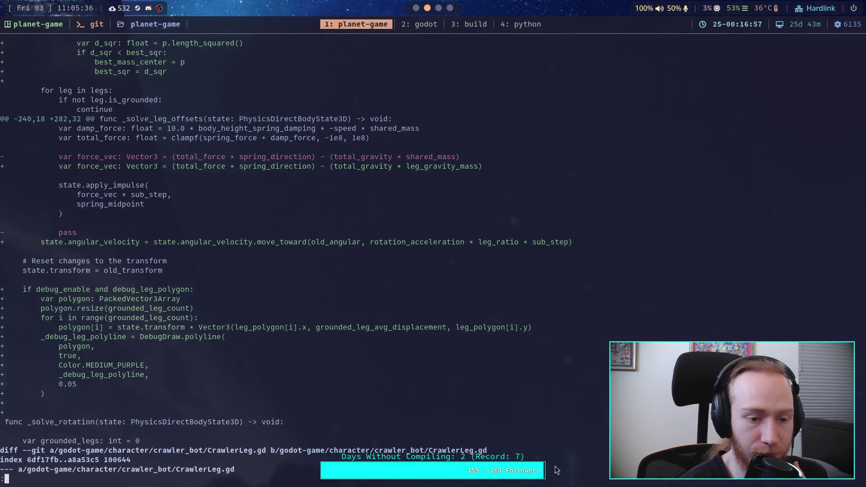
key(j)
key(j)
key(j)
key(j)
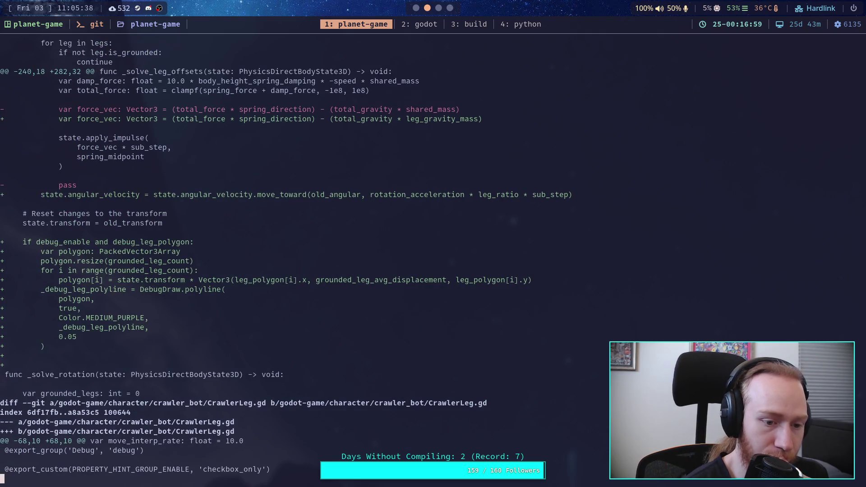
key(j)
key(j)
key(j)
key(j)
key(j)
key(j)
key(j)
key(j)
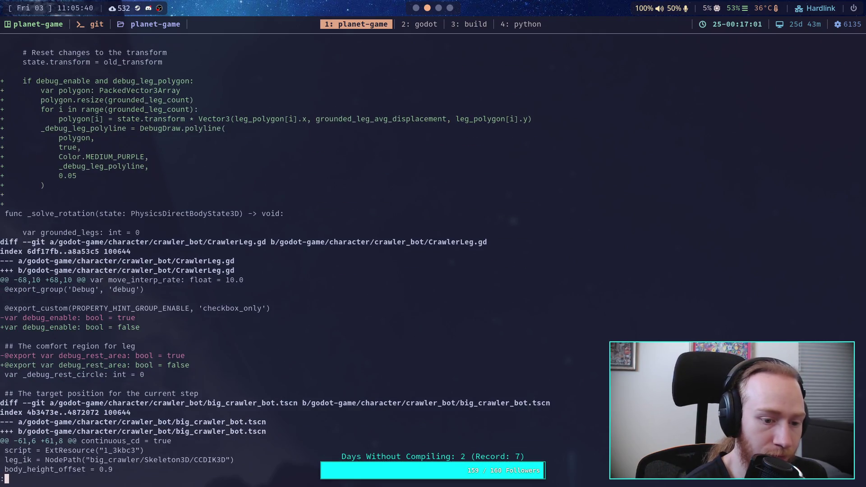
key(j)
key(j)
key(j)
key(j)
key(j)
key(j)
key(j)
key(j)
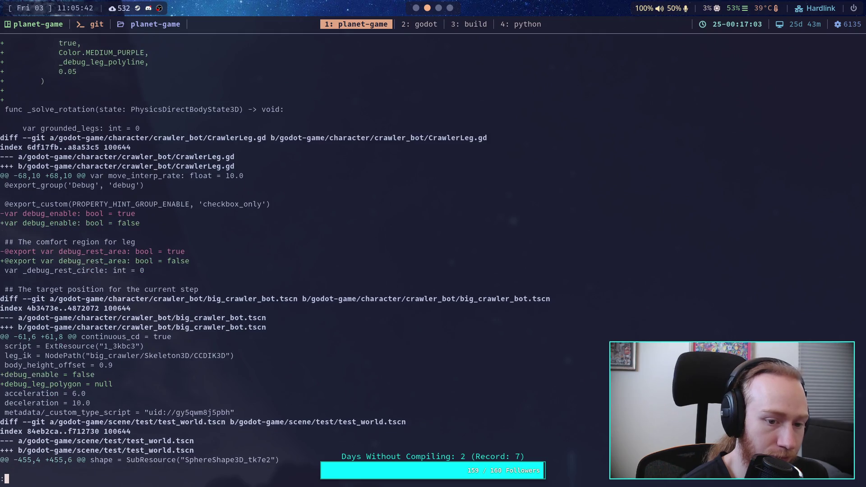
key(j)
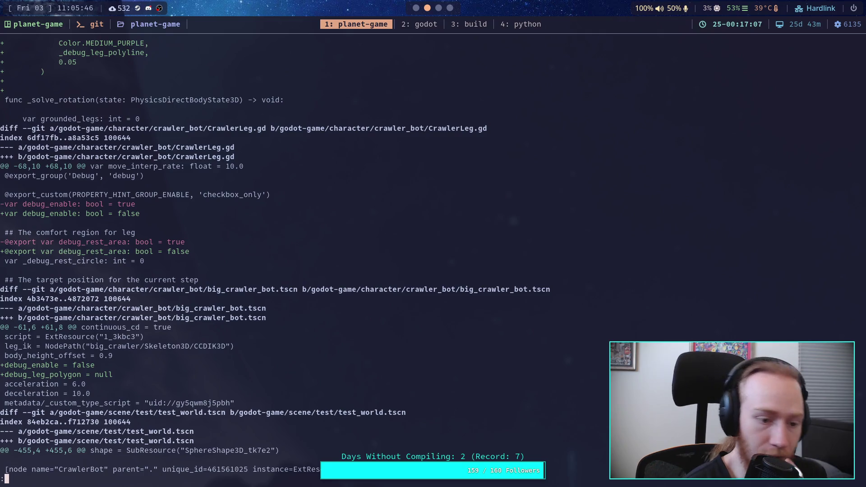
key(j)
key(j)
key(j)
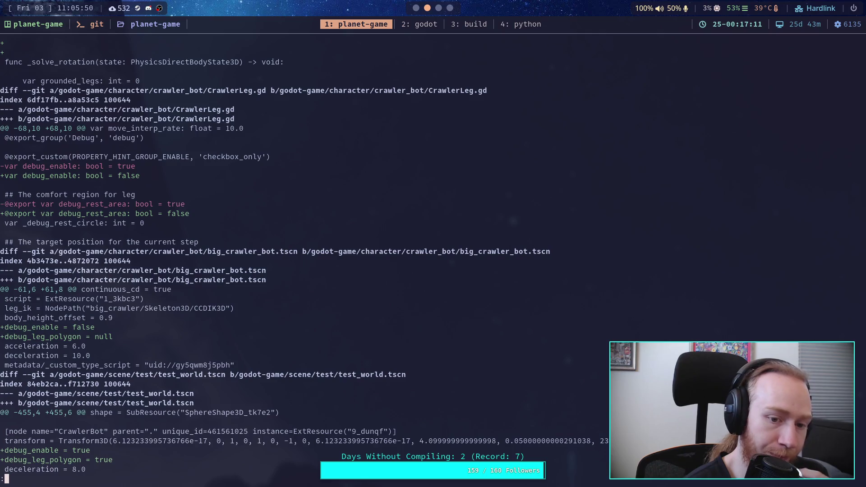
key(j)
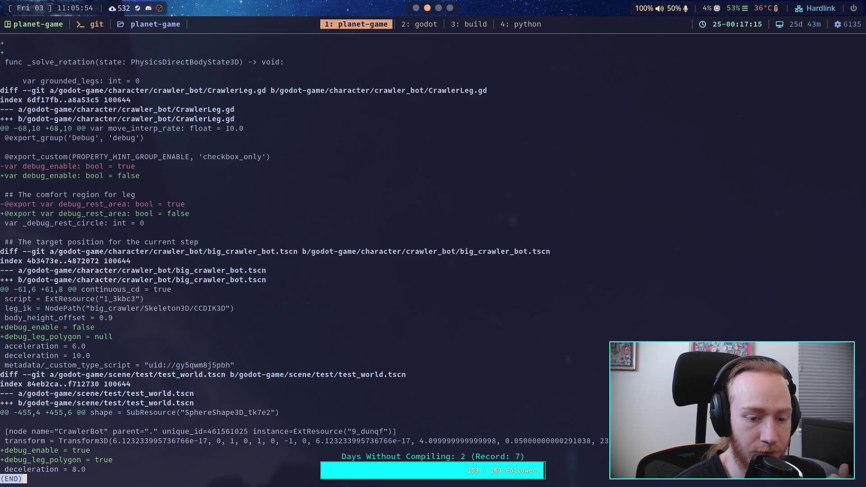
key(super+2)
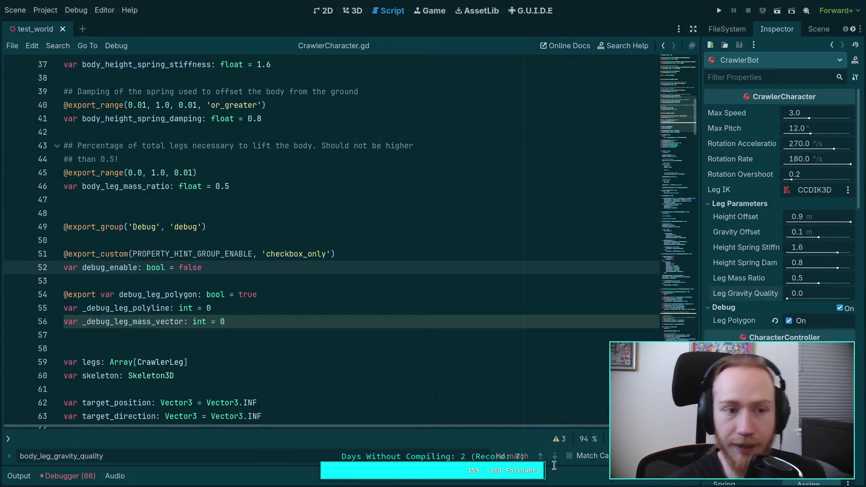
Uncheck the CrawlerBot's Debug group in the Inspector and rerun git diff to its end
click(841, 308)
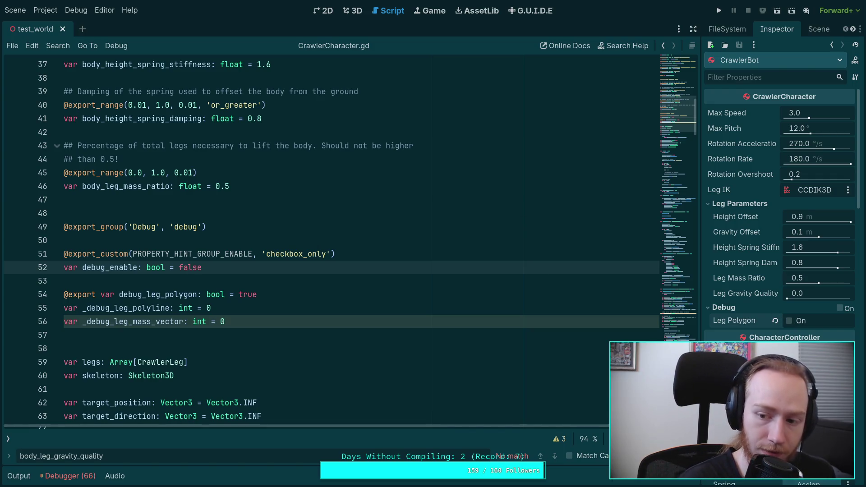
key(super+1)
text(git diff)
key(Return)
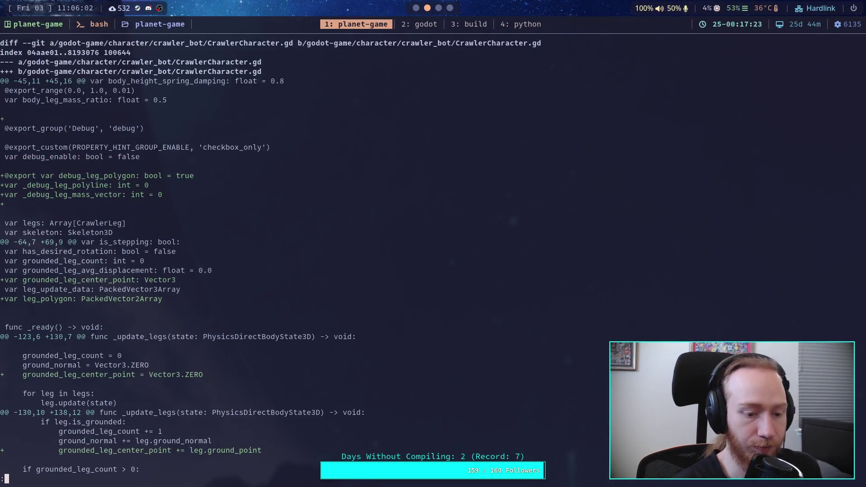
key(space)
key(space)
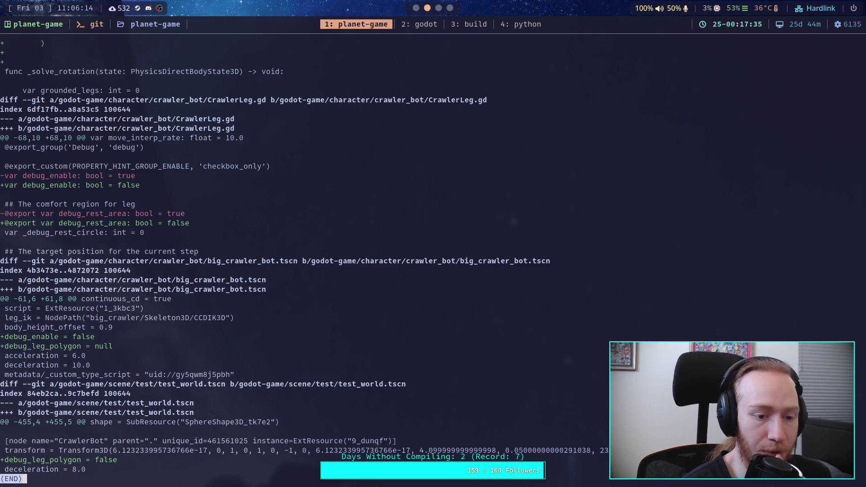
Compare the editor against the diff, then show the test world's scene tree
key(super+2)
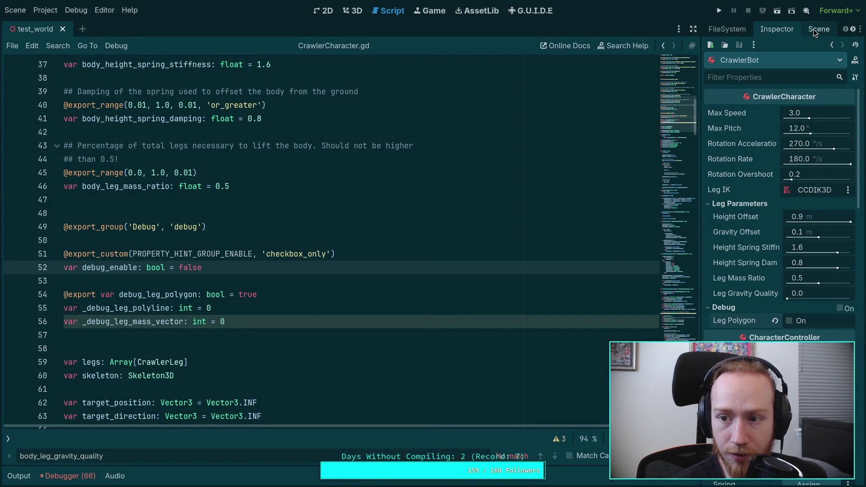
key(super+1)
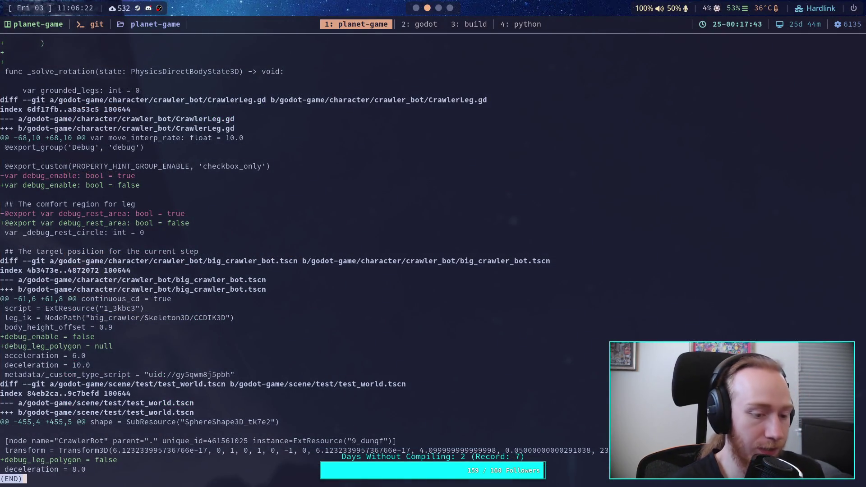
key(super+2)
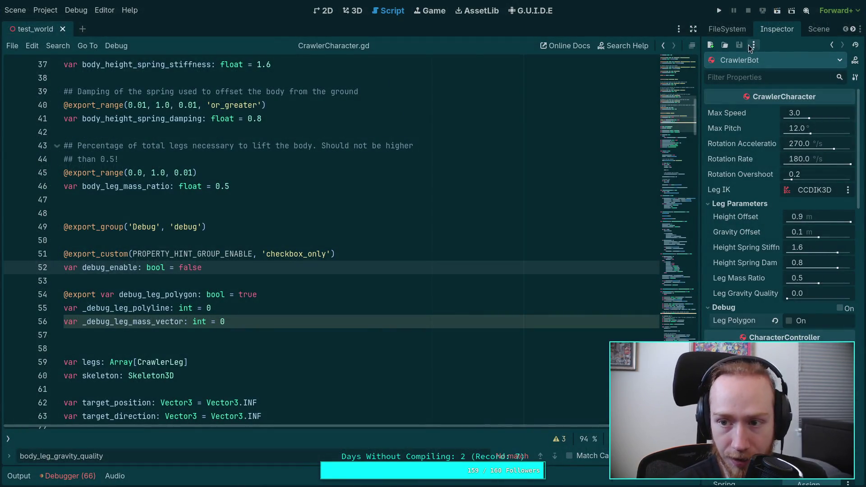
click(814, 29)
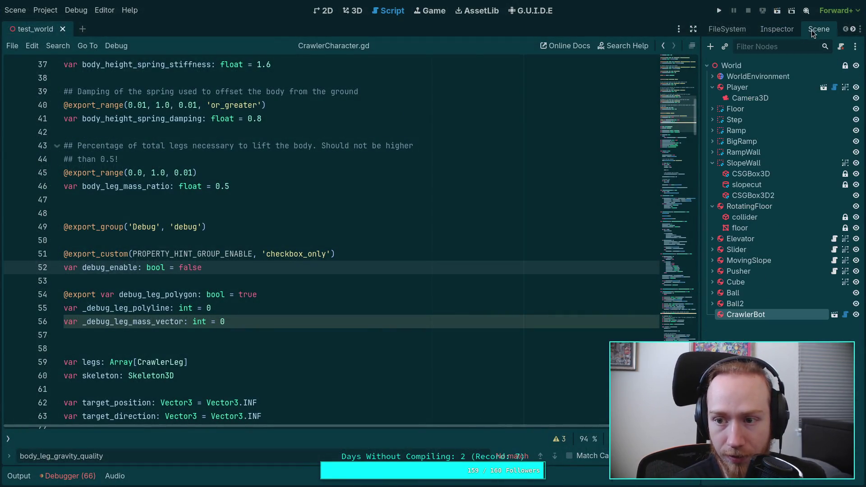
Open big_crawler_bot, expand Leg Parameters and Debug, and toggle Leg Polygon off and on
click(834, 314)
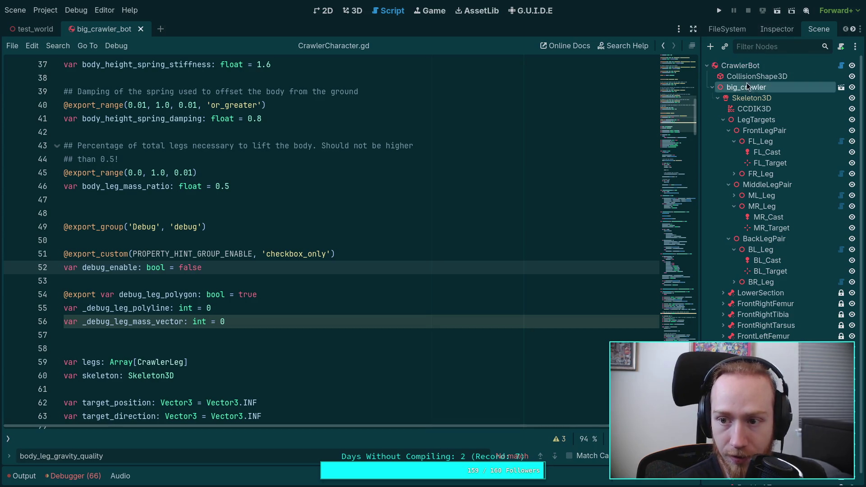
click(762, 29)
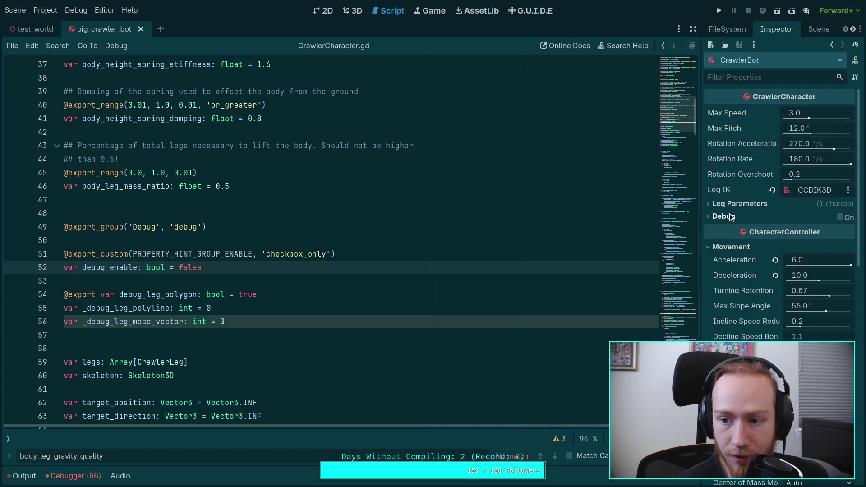
click(740, 203)
click(724, 292)
click(789, 306)
click(789, 306)
key(ctrl+n)
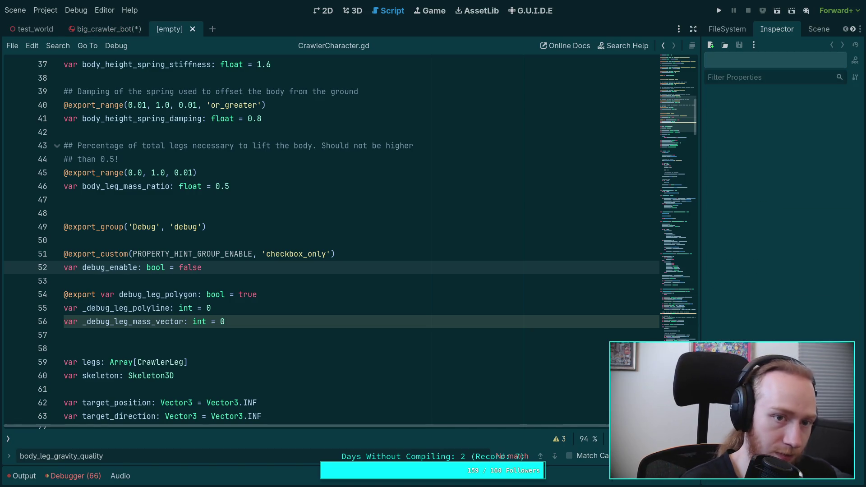
click(193, 29)
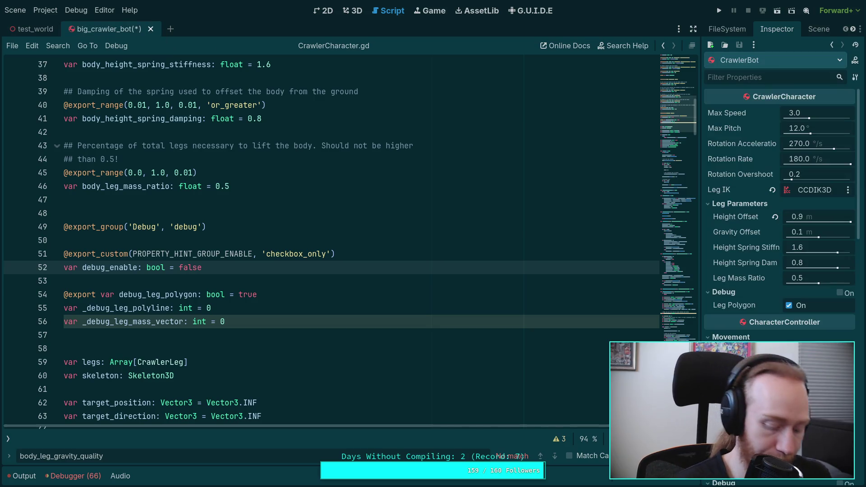
Rerun git diff and jump to its end
key(super+1)
key(q)
key(Up)
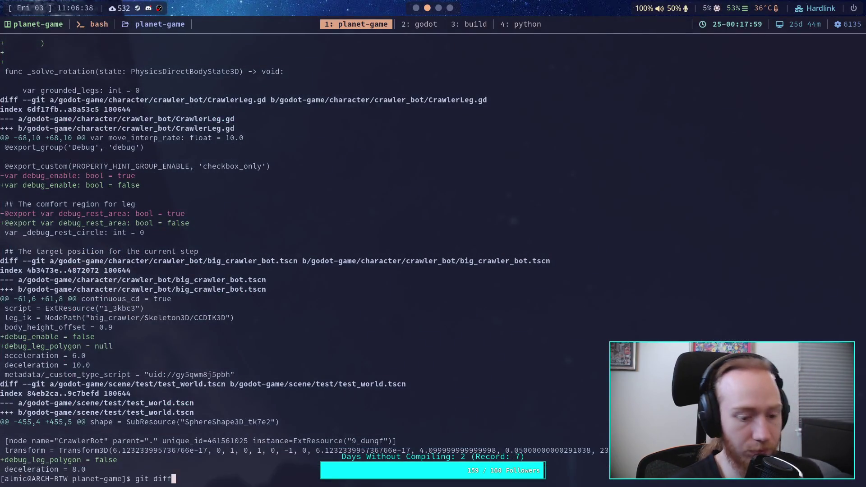
key(Return)
key(G)
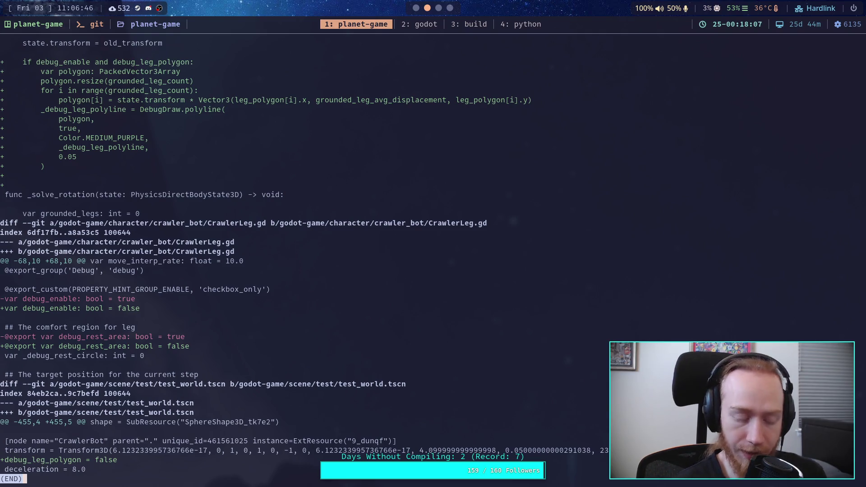
Re-toggle Leg Polygon, save the big_crawler_bot scene, and rerun git diff
key(super+2)
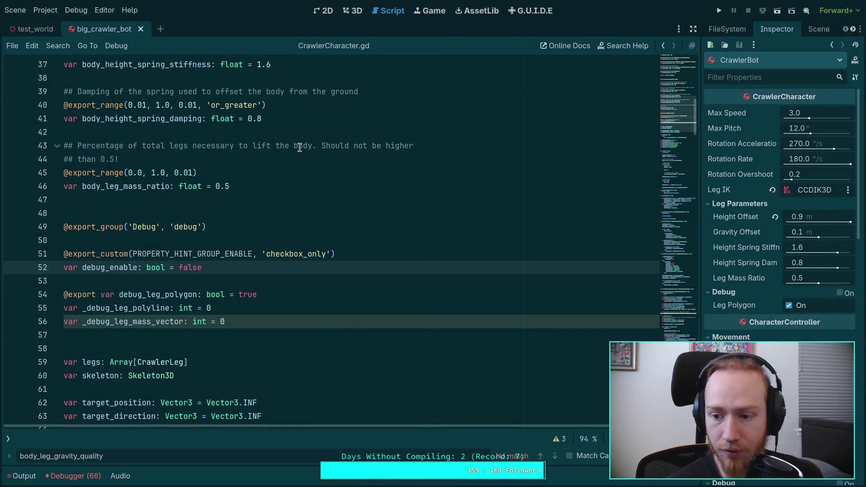
click(794, 307)
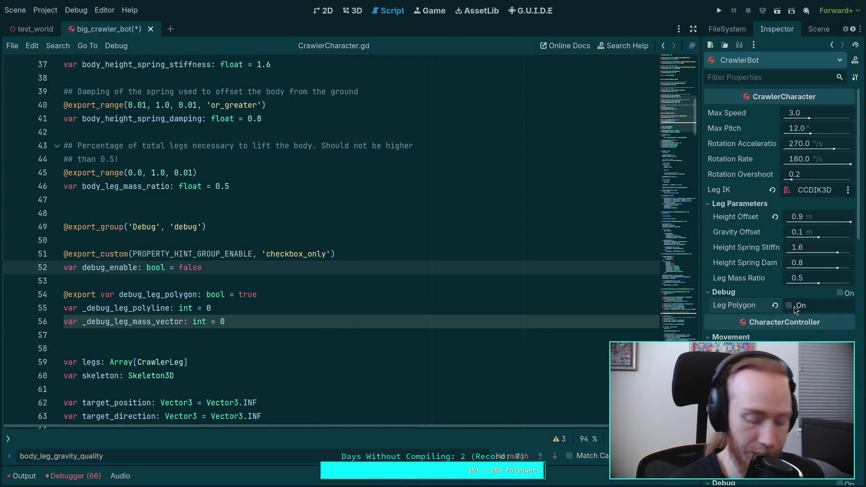
click(794, 307)
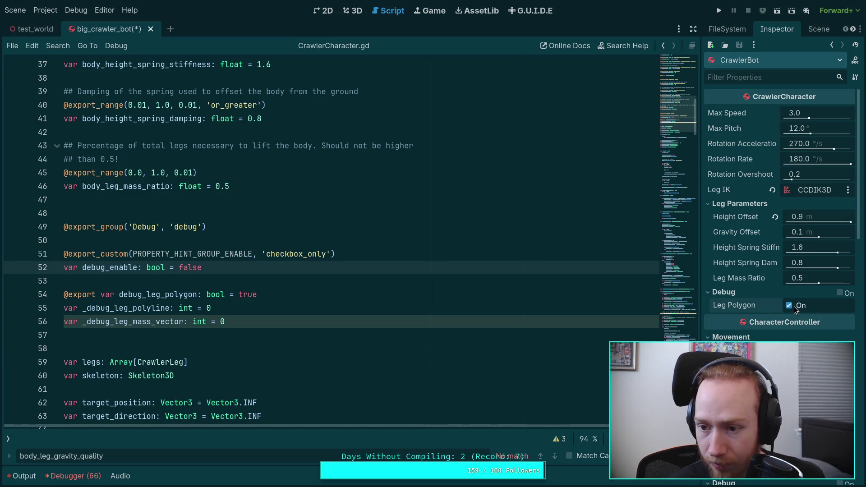
key(ctrl+s)
key(super+1)
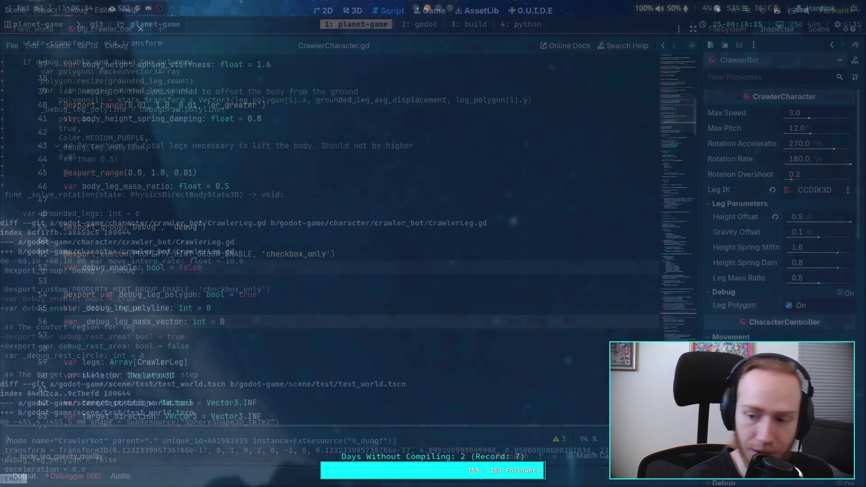
text(qgd)
key(Return)
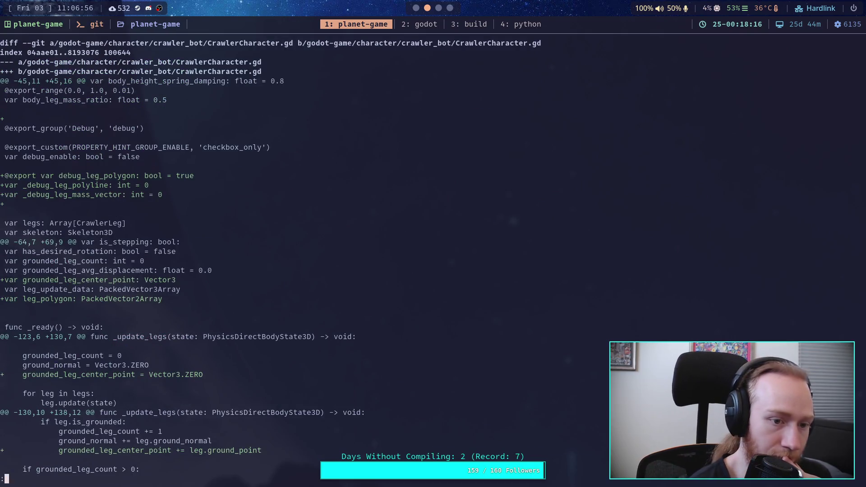
Jump to the end of the git diff and scroll through the CrawlerLeg.gd and test_world.tscn hunks
key(G)
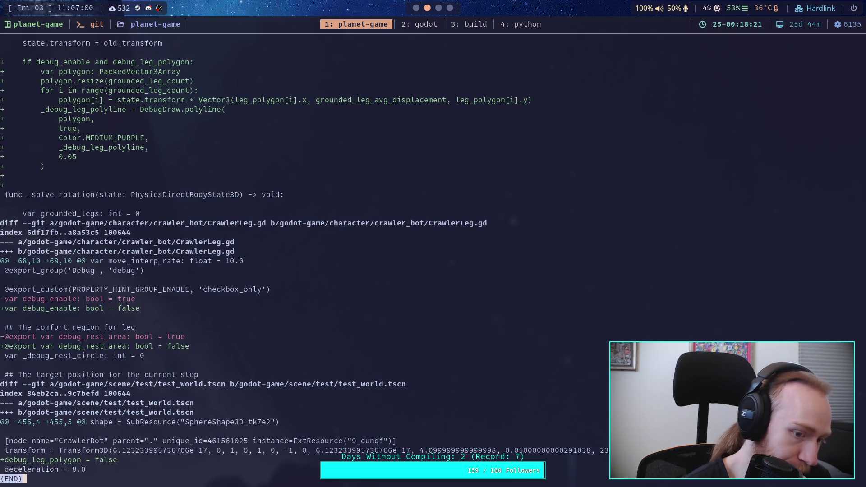
key(Up)
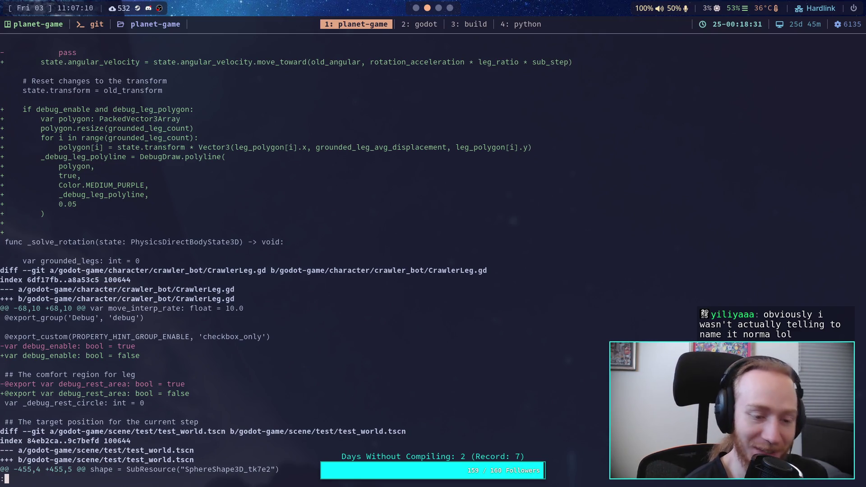
scroll(286, 261, up, 1)
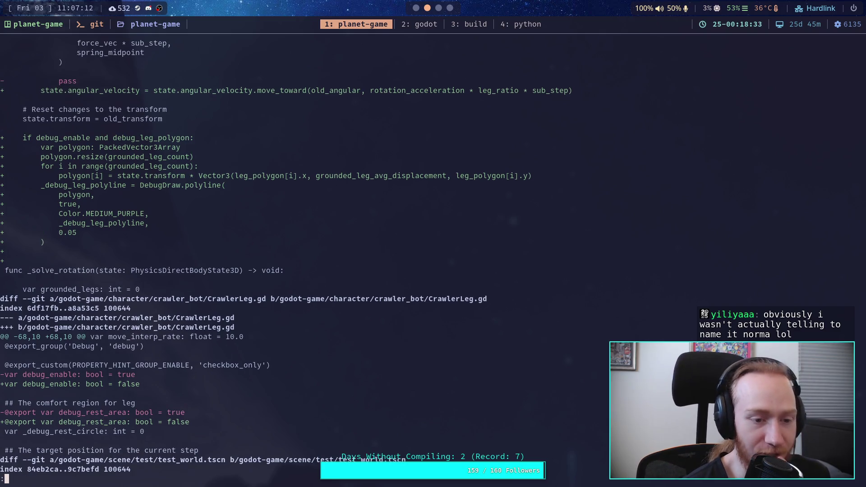
scroll(285, 256, up, 3)
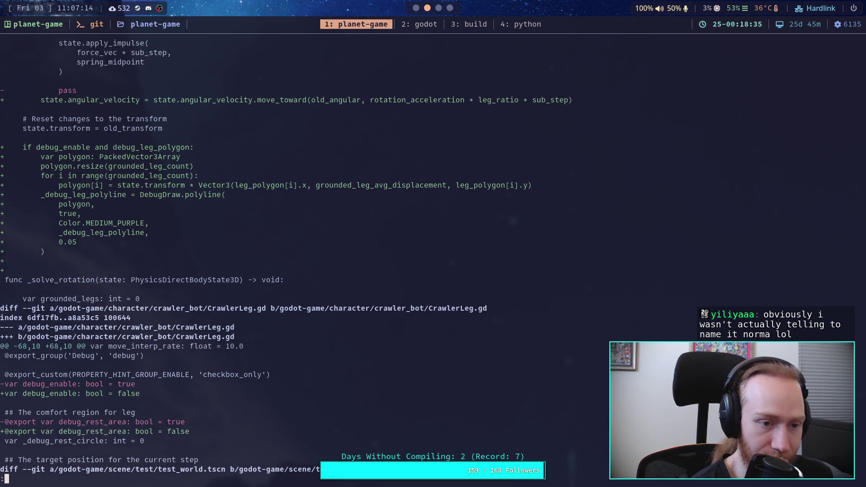
scroll(285, 256, up, 3)
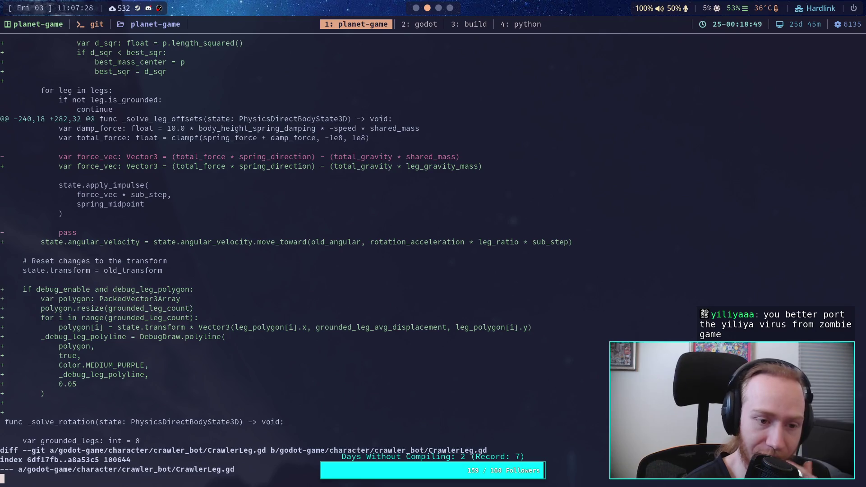
scroll(286, 257, up, 2)
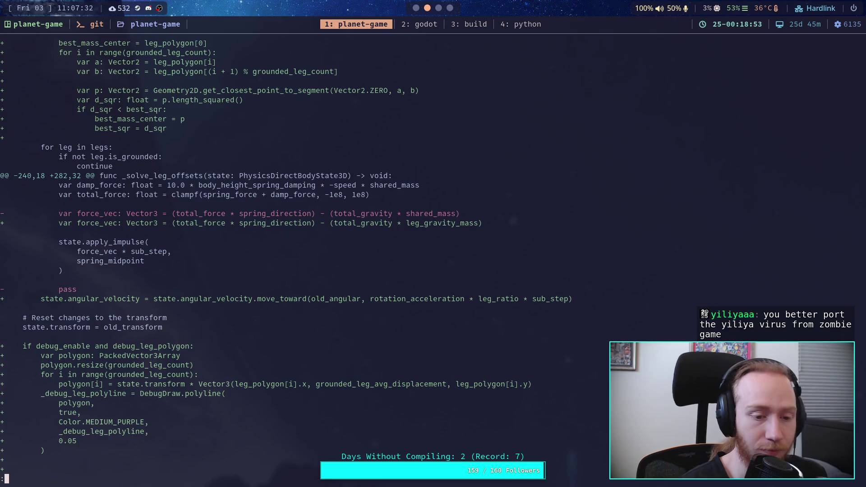
scroll(287, 257, up, 9)
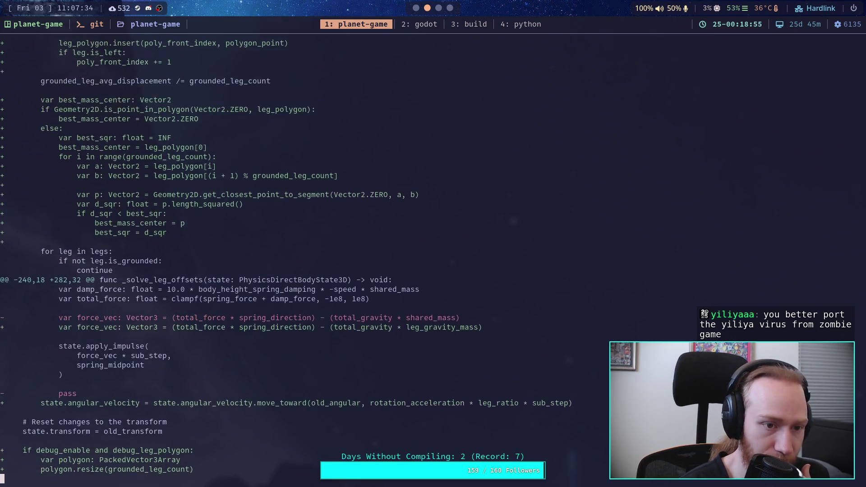
scroll(287, 256, up, 2)
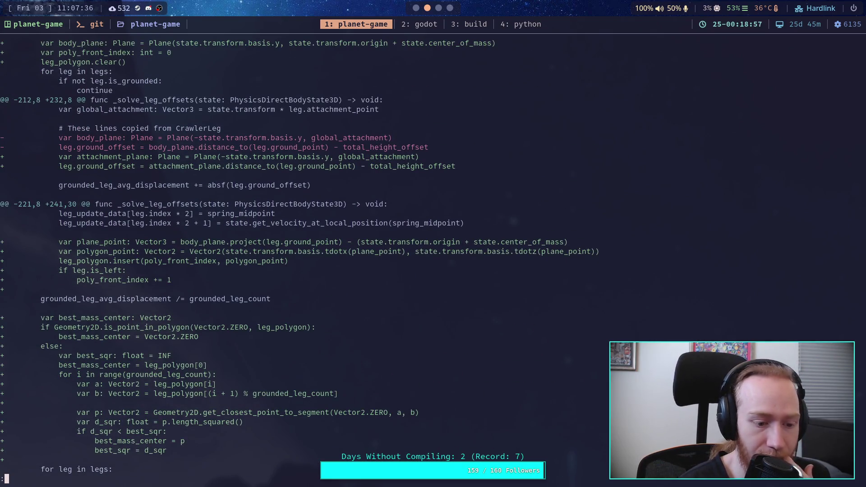
scroll(286, 256, up, 4)
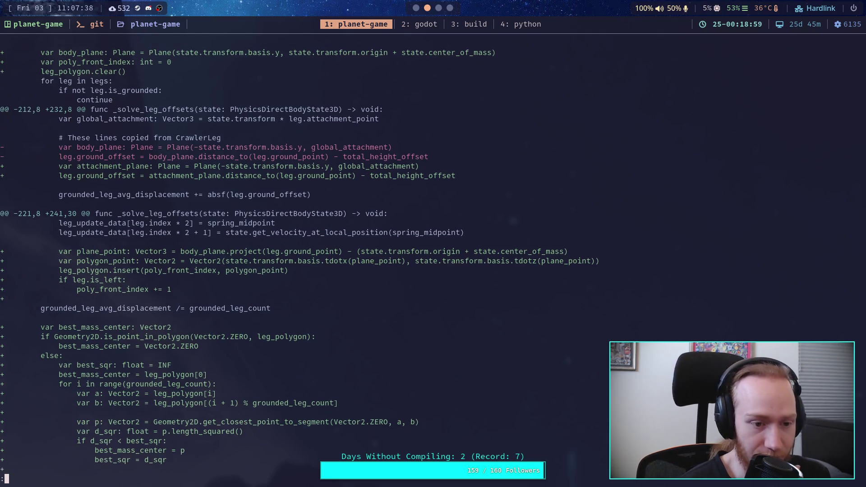
scroll(286, 256, up, 2)
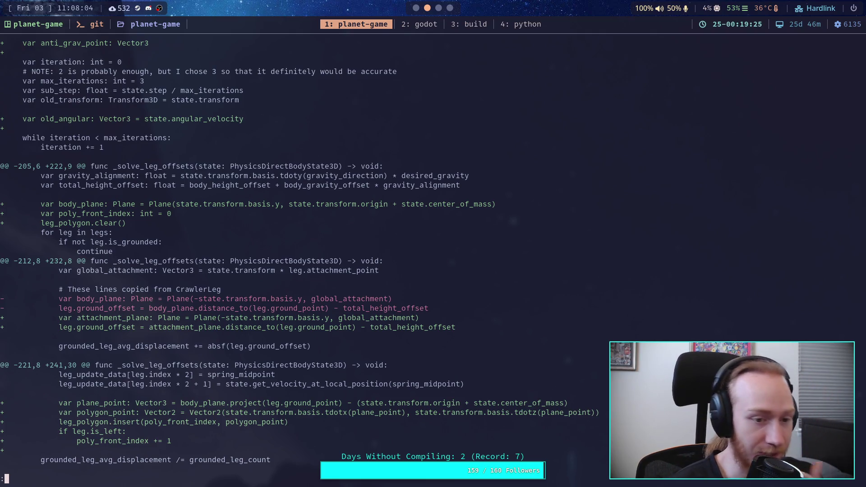
scroll(297, 256, up, 4)
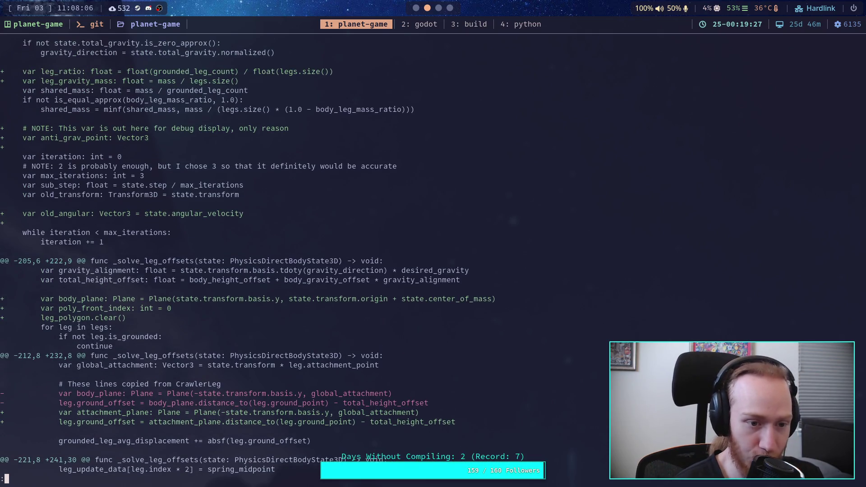
scroll(297, 256, up, 5)
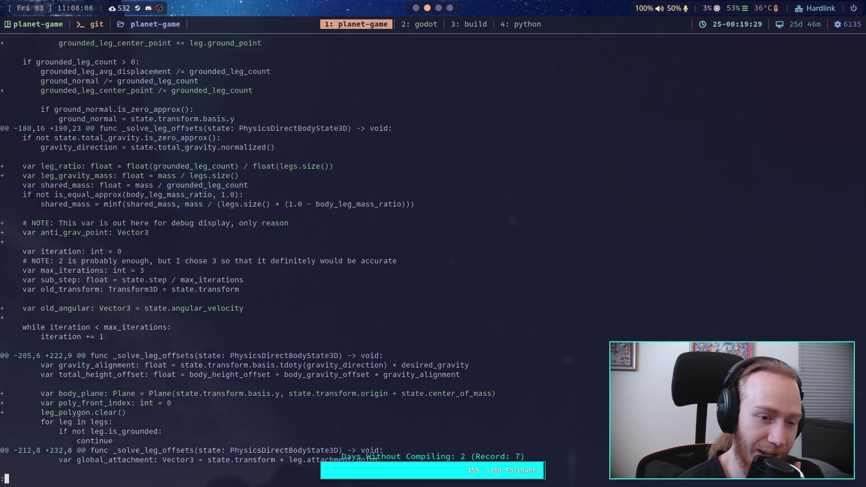
scroll(296, 256, up, 10)
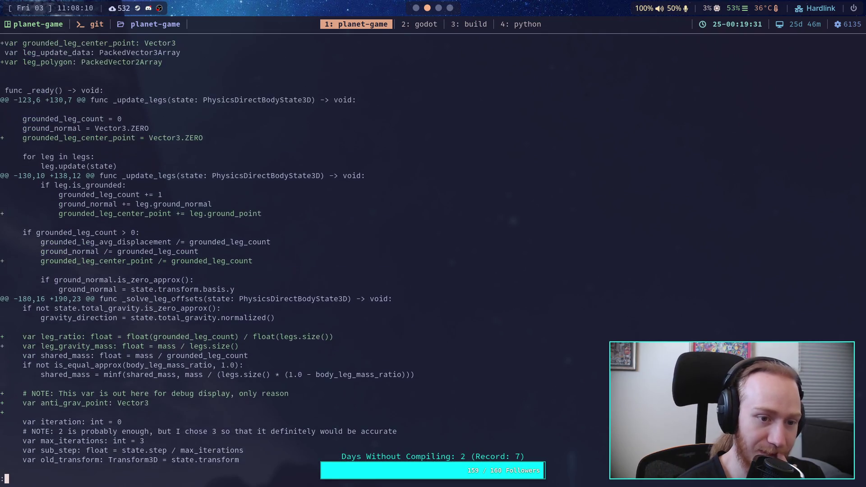
scroll(297, 256, up, 3)
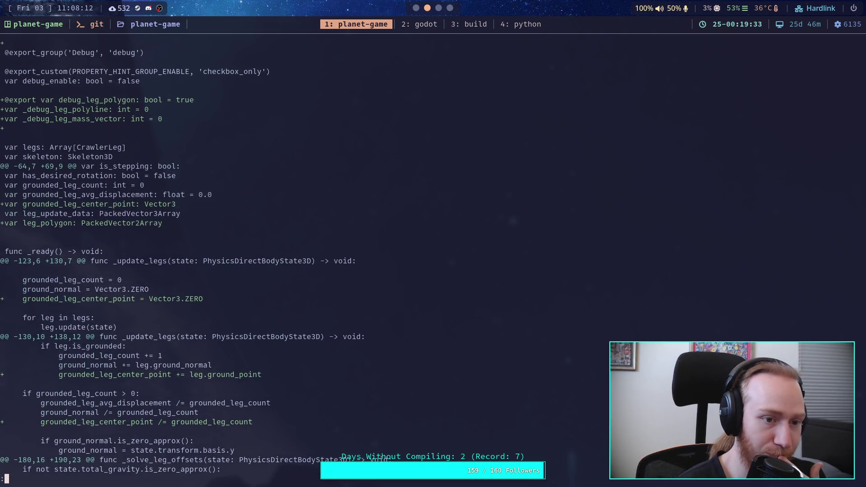
scroll(297, 256, down, 14)
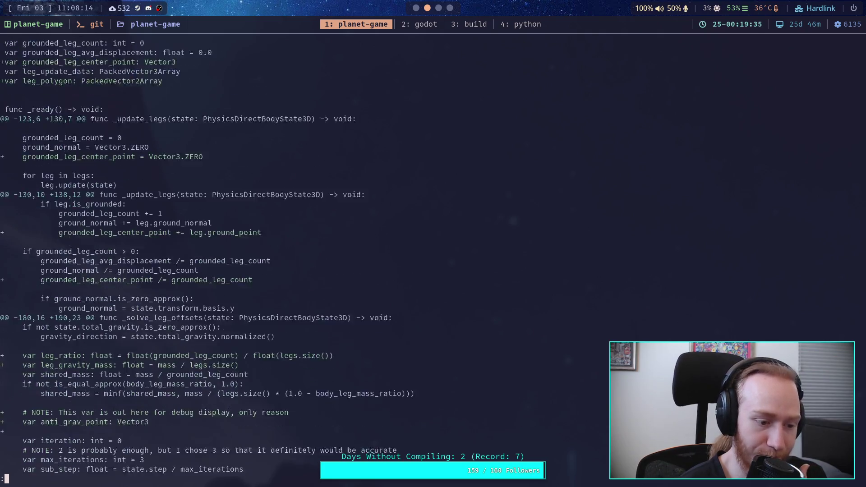
scroll(297, 257, down, 15)
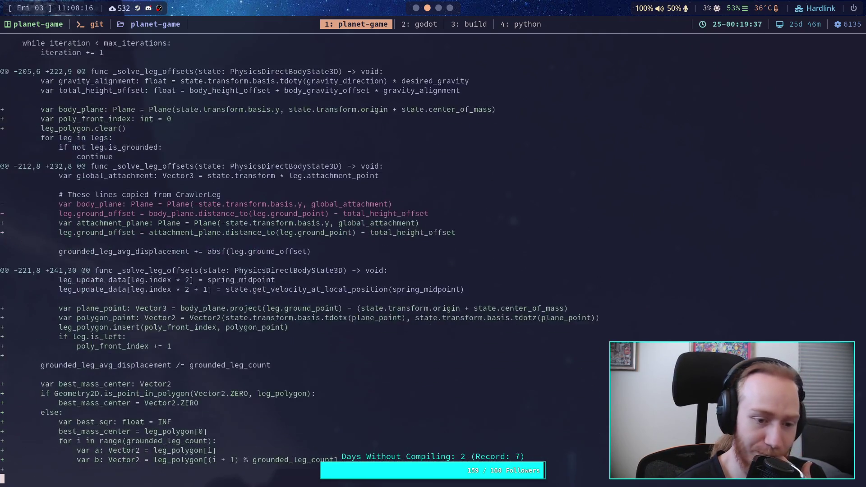
scroll(297, 257, down, 14)
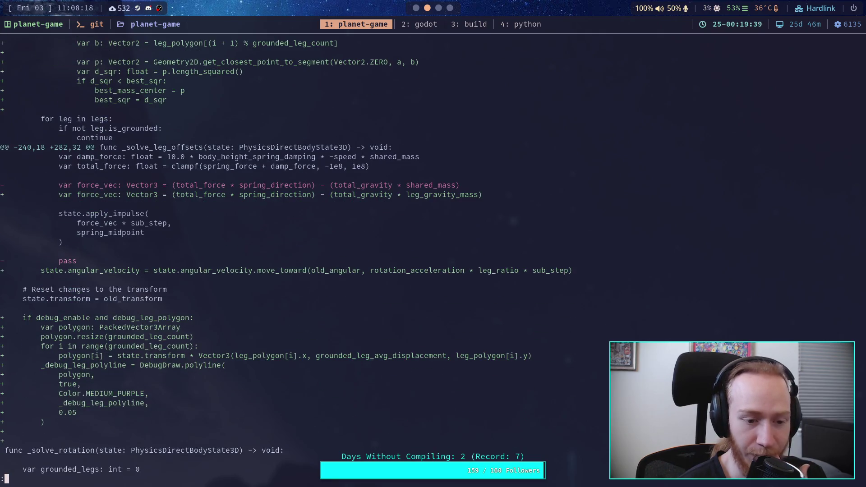
scroll(297, 256, down, 1)
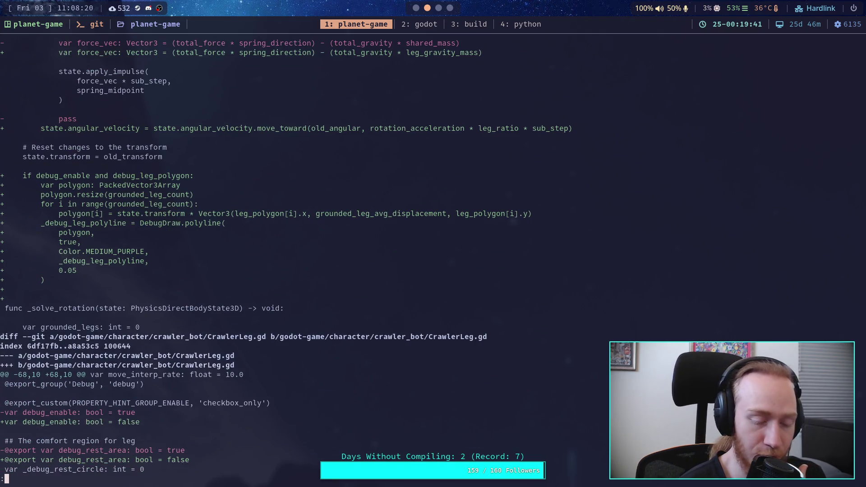
scroll(297, 256, down, 4)
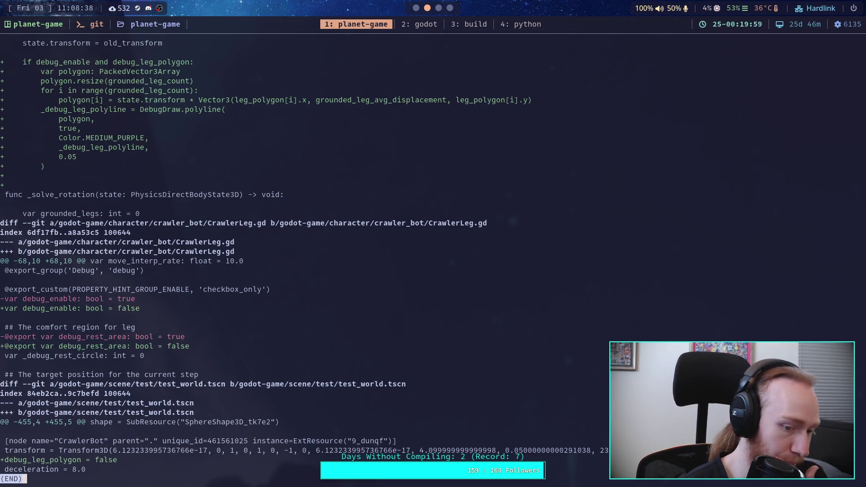
key(k)
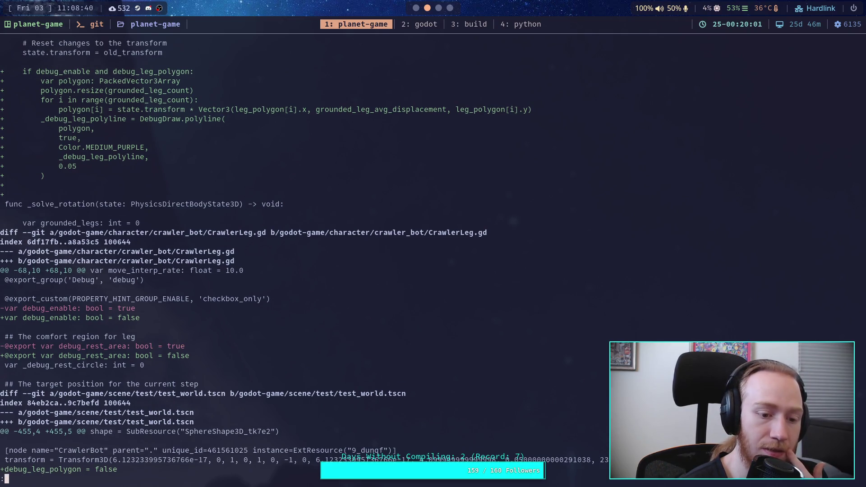
Step back up the diff through _solve_leg_offsets and _update_legs to the new variable declarations
key(j)
key(k)
key(k)
key(k)
key(k)
key(k)
key(k)
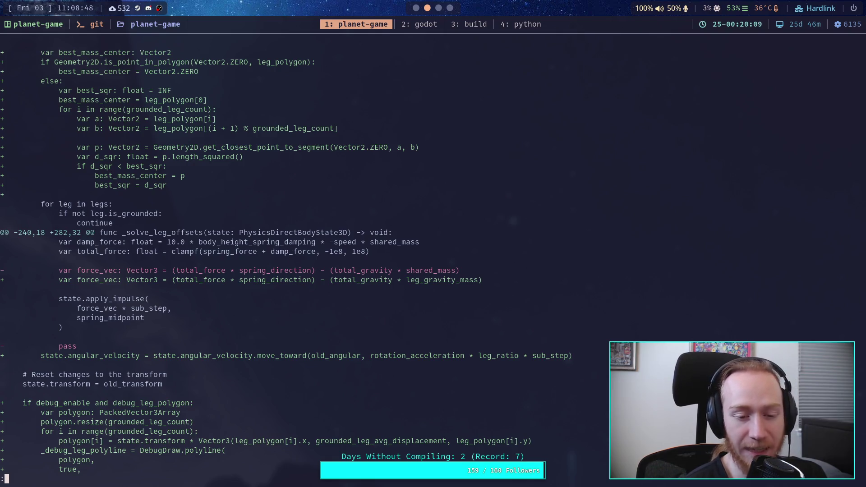
key(k)
key(k)
key(k)
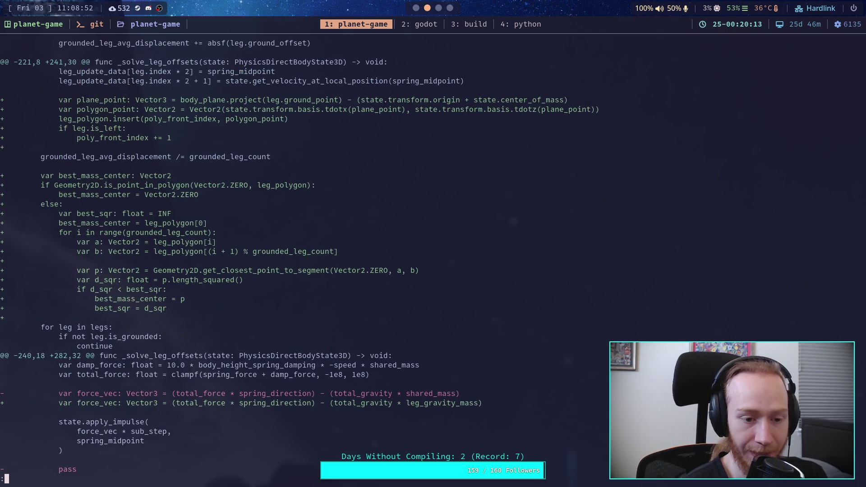
key(k)
key(k)
key(k)
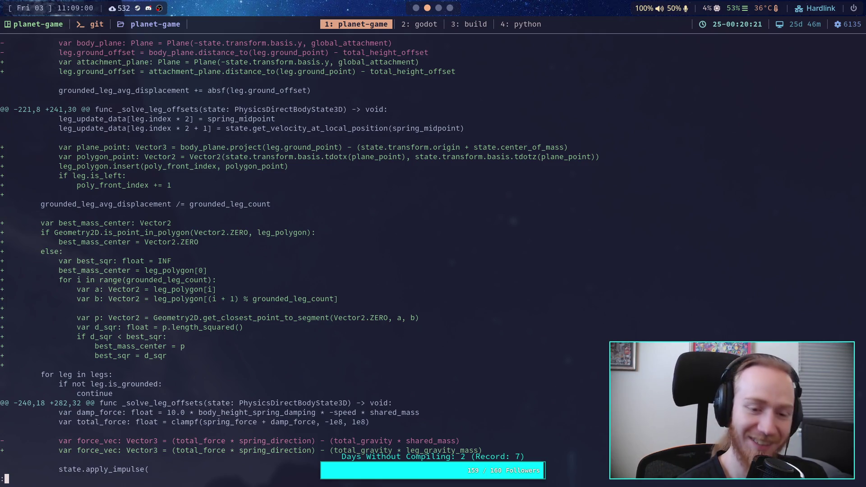
key(k)
key(k)
key(k)
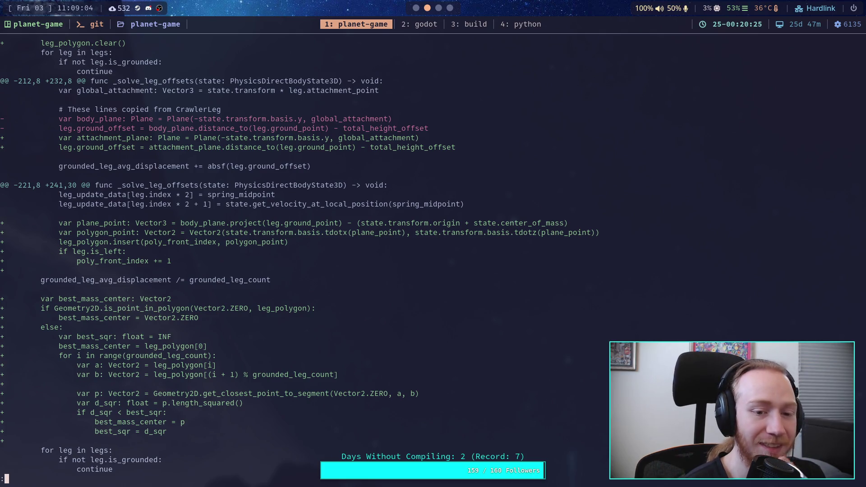
key(k)
key(k)
key(k)
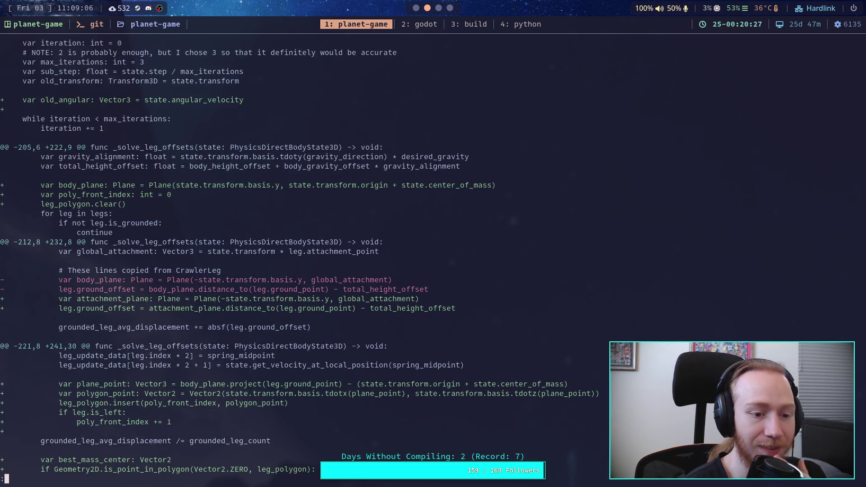
key(k)
key(k)
key(k)
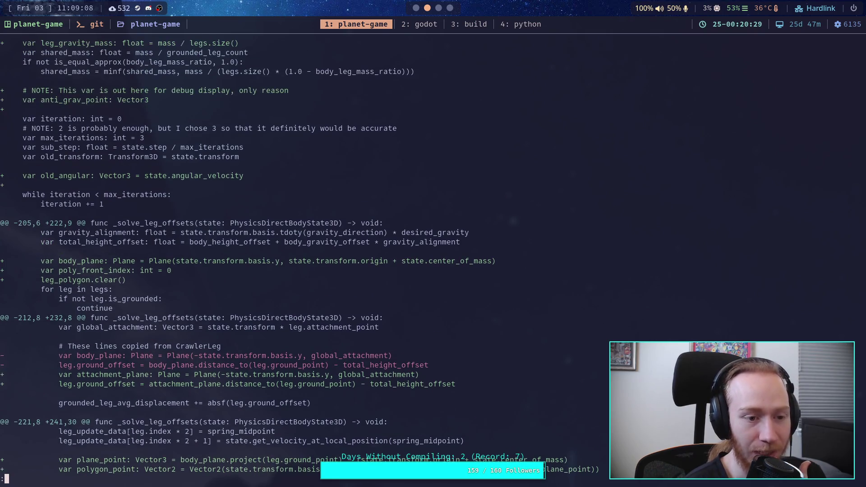
key(k)
key(k)
key(k)
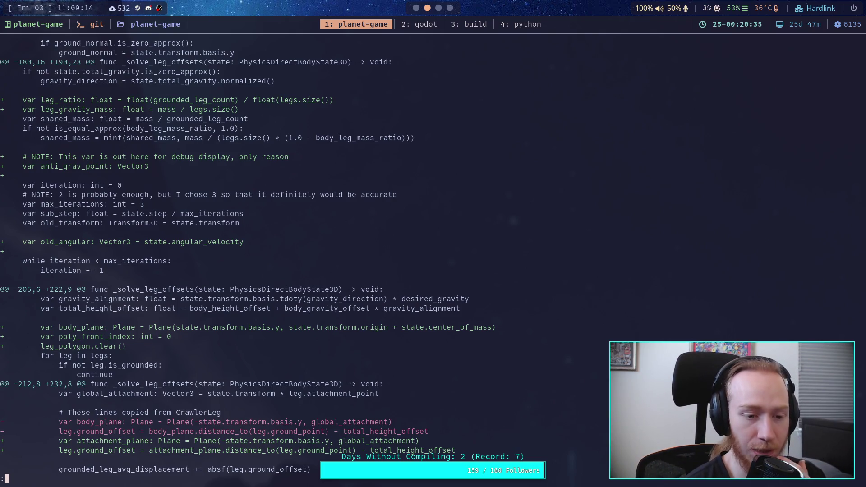
key(k)
key(k)
key(k)
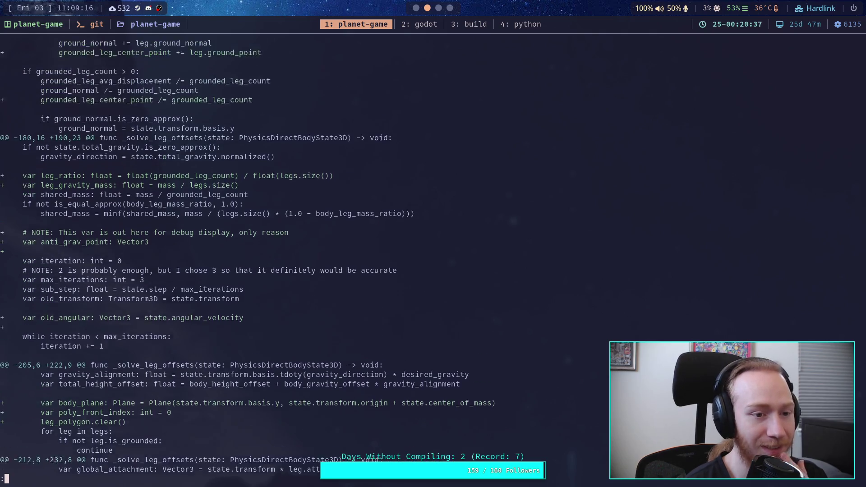
key(k)
key(k)
key(k)
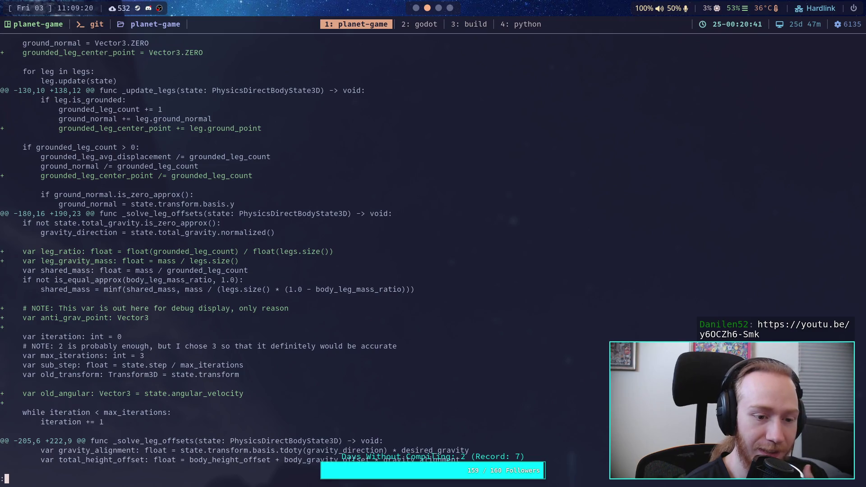
key(k)
key(k)
key(k)
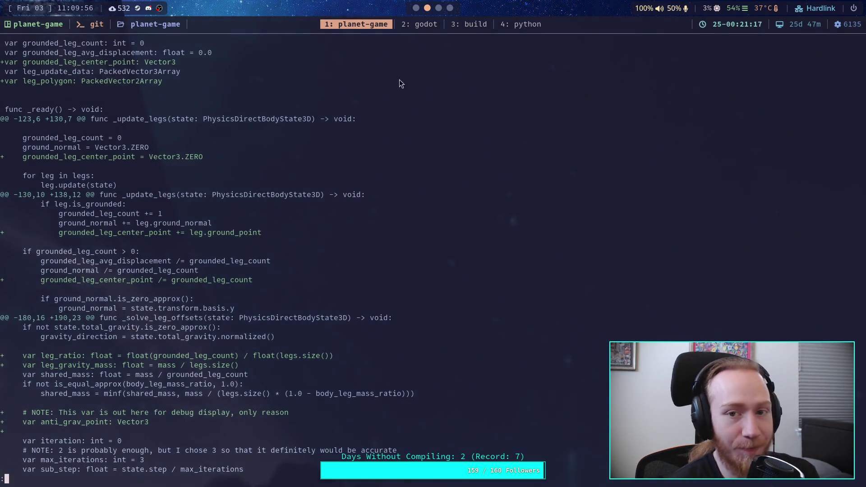
key(super+4)
click(12, 200)
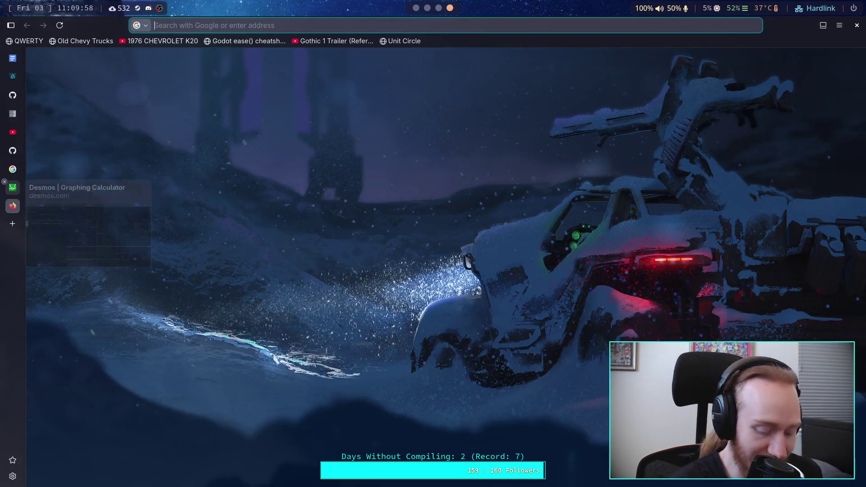
text(https://www.youtube.com/watch?v=y6OCZh6-Smk)
key(Return)
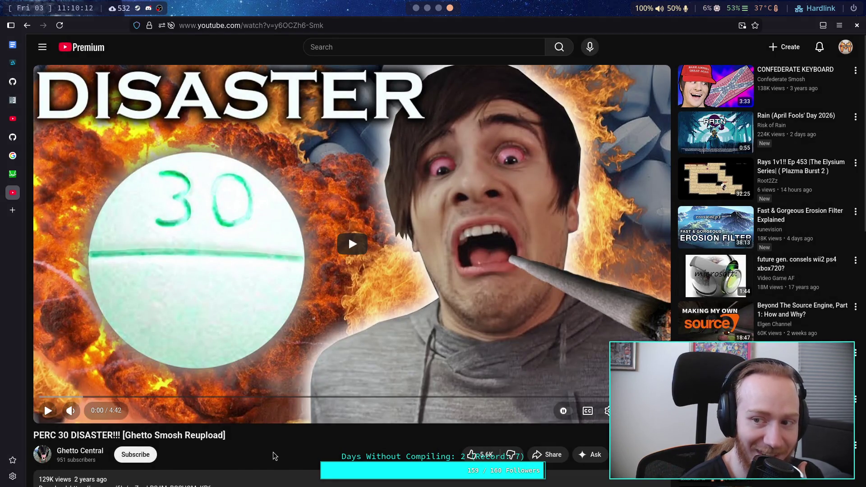
mouse_move(807, 79)
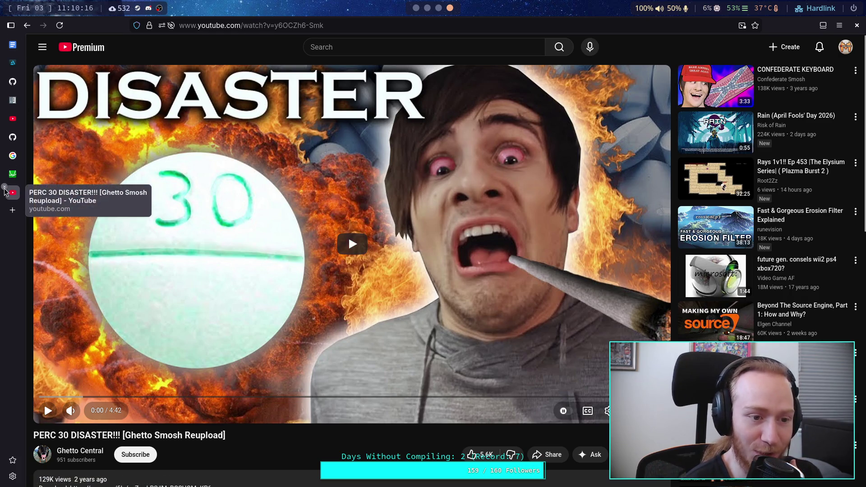
click(5, 188)
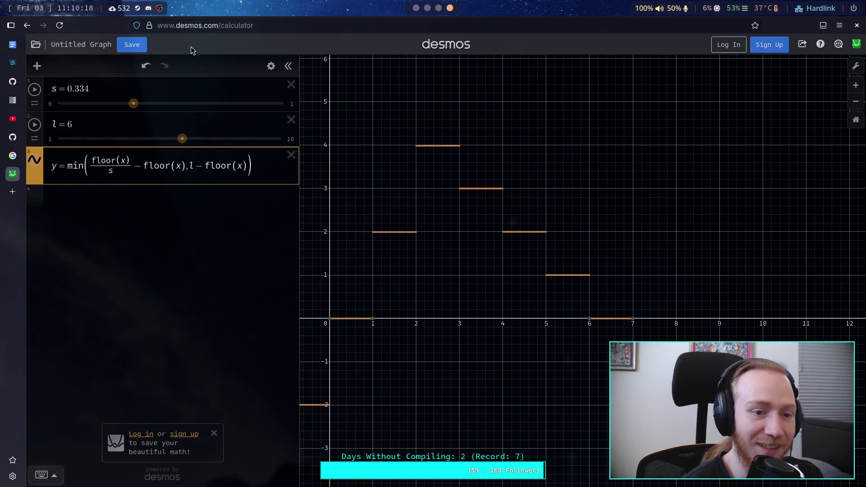
click(416, 8)
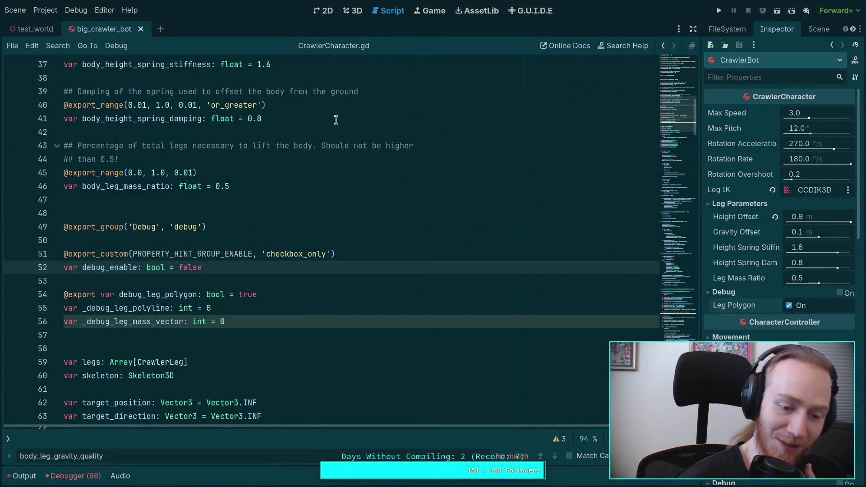
click(254, 322)
scroll(267, 312, down, 6)
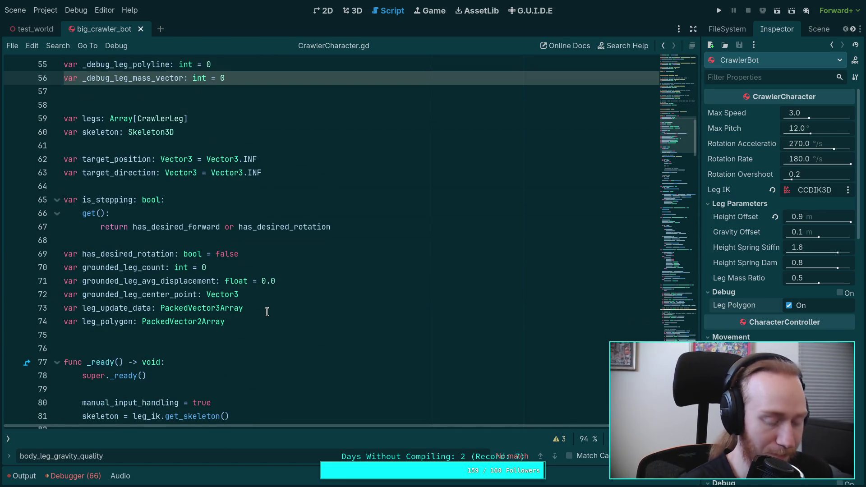
key(super+1)
key(j)
key(j)
key(j)
key(j)
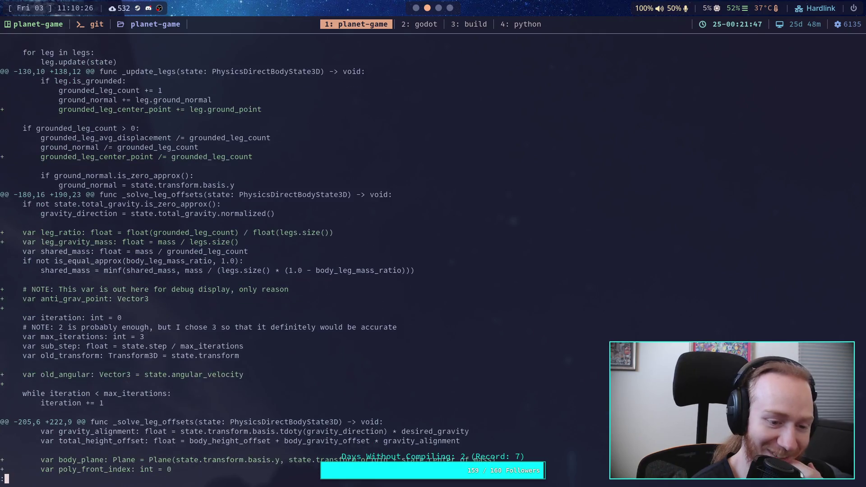
key(j)
key(j)
key(j)
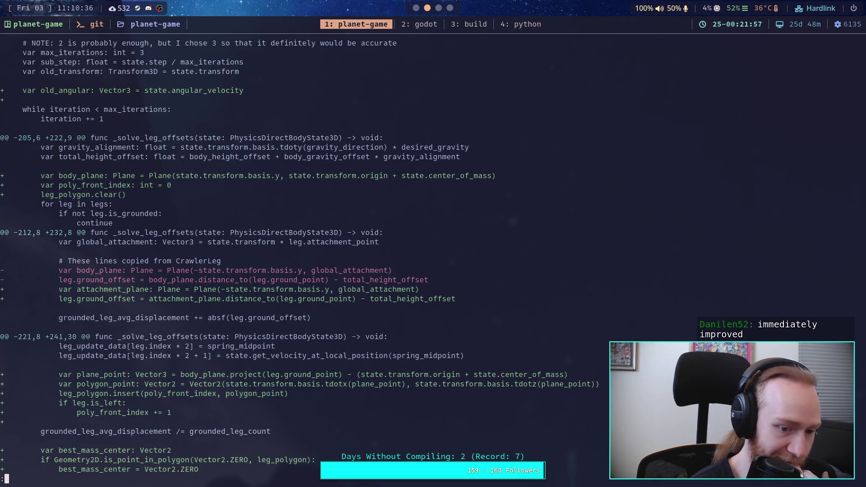
Page down past the closest-point loop and force_vec changes to the diff's end, then quit less
key(j)
key(j)
key(j)
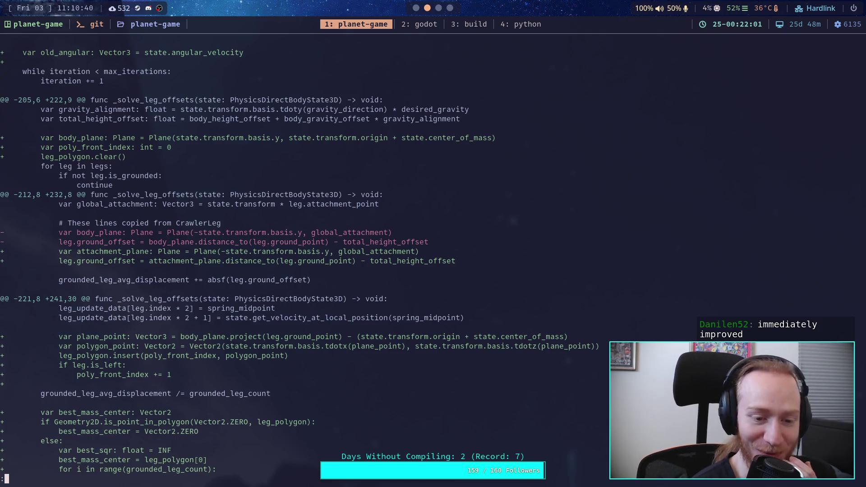
key(j)
key(j)
key(j)
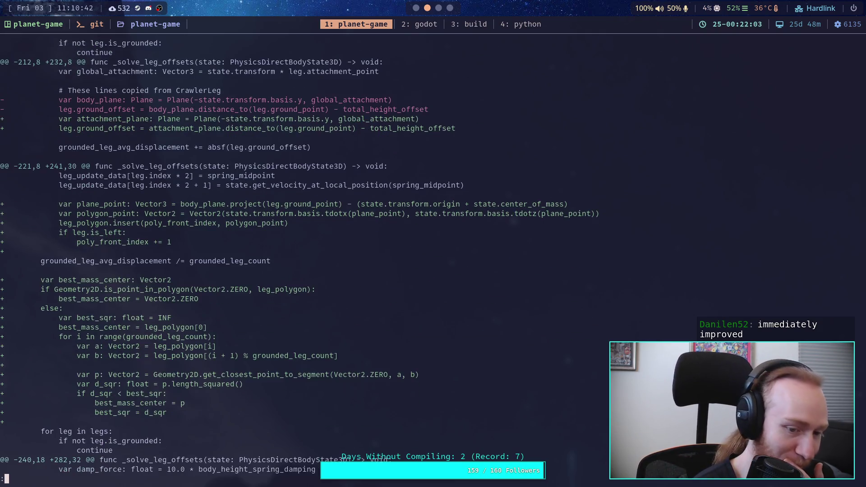
key(j)
key(j)
key(j)
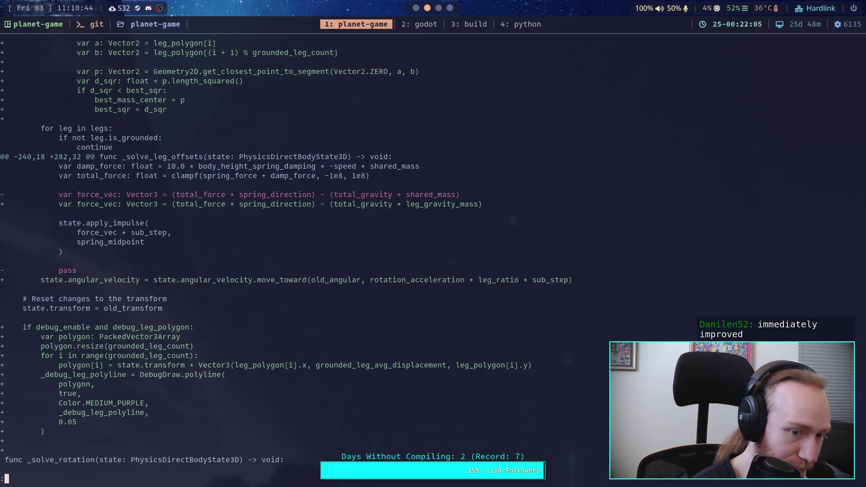
key(j)
key(j)
key(j)
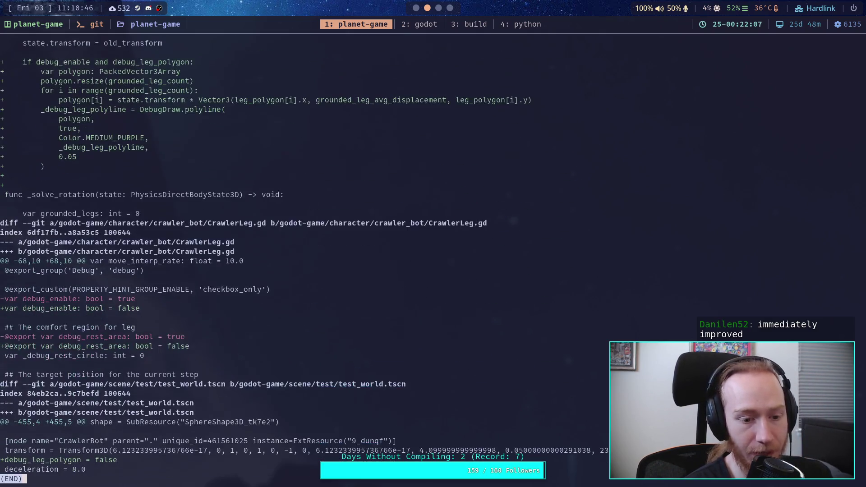
key(q)
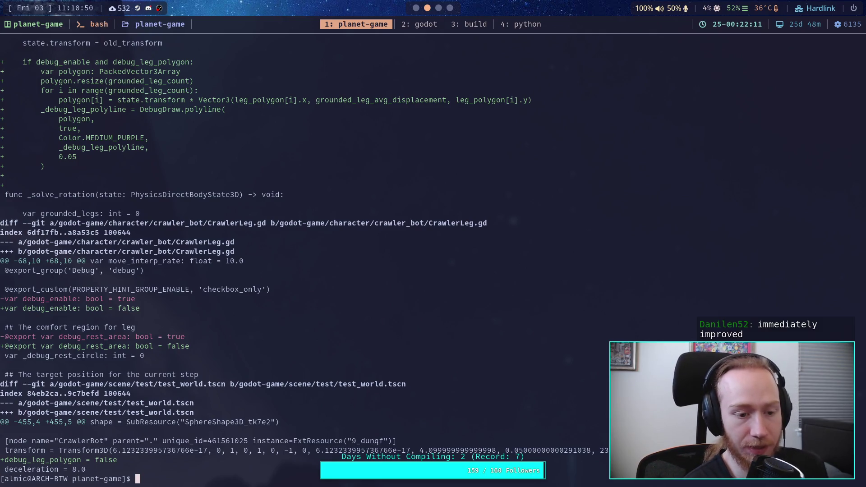
Check git status and stage everything under godot-game/character/ with git add
text(git status)
key(Return)
text(git add go)
key(Tab)
text(ch)
key(Tab)
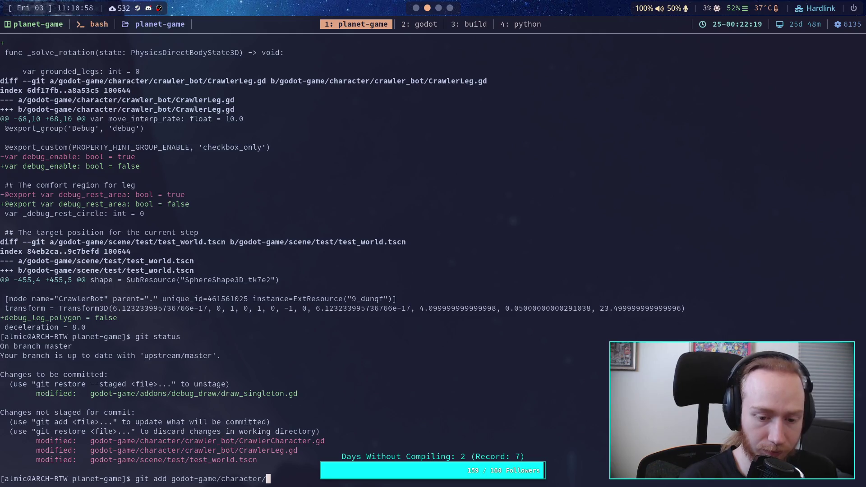
key(Return)
Review git diff --staged, then run git diff to see what remains unstaged
text(git diff --stage)
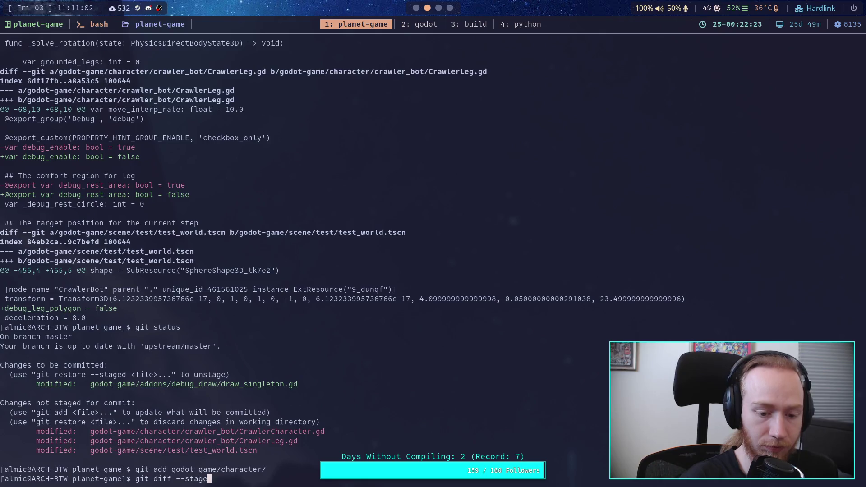
text(d)
key(Return)
key(Down)
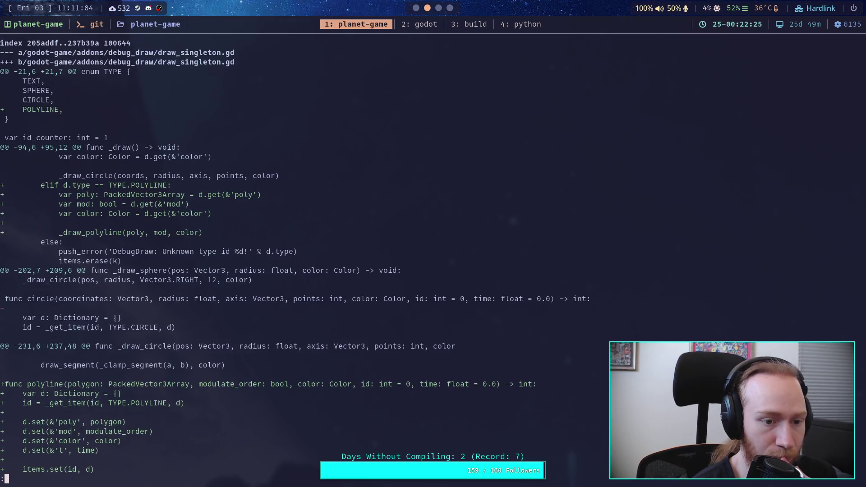
key(Down)
key(Down)
key(Down)
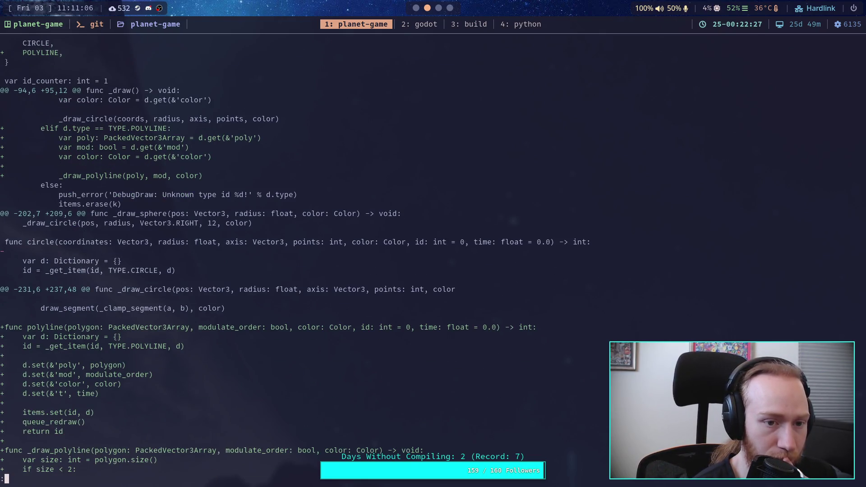
key(Up)
key(Up)
key(Up)
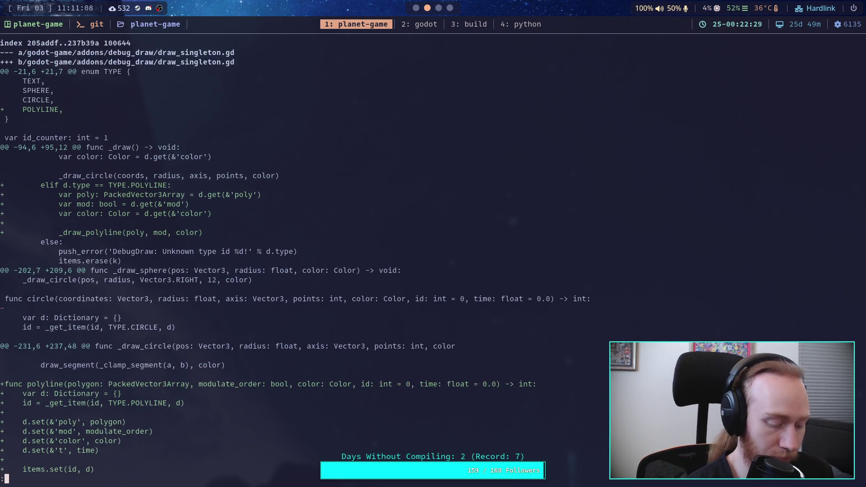
key(q)
key(Up)
key(BackSpace)
key(BackSpace)
key(BackSpace)
key(Return)
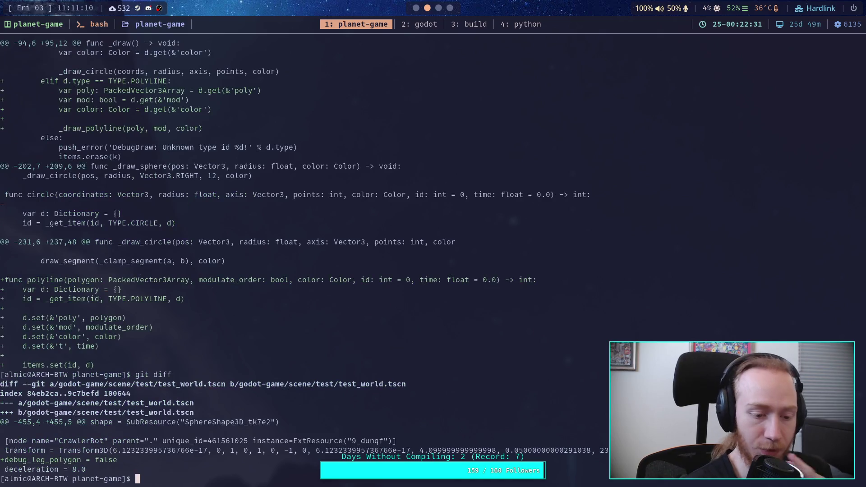
Page through the full staged diff, including the CrawlerCharacter.gd debug variables and _solve_leg_offsets changes
key(Up)
key(Up)
key(Return)
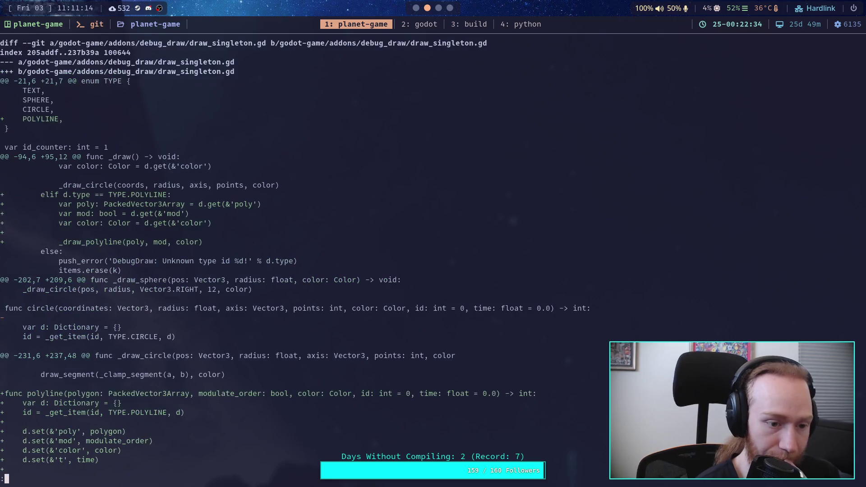
key(space)
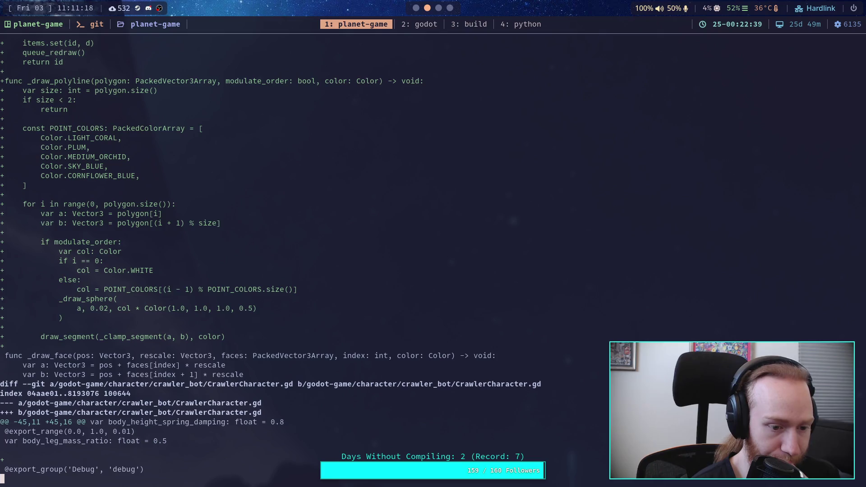
key(space)
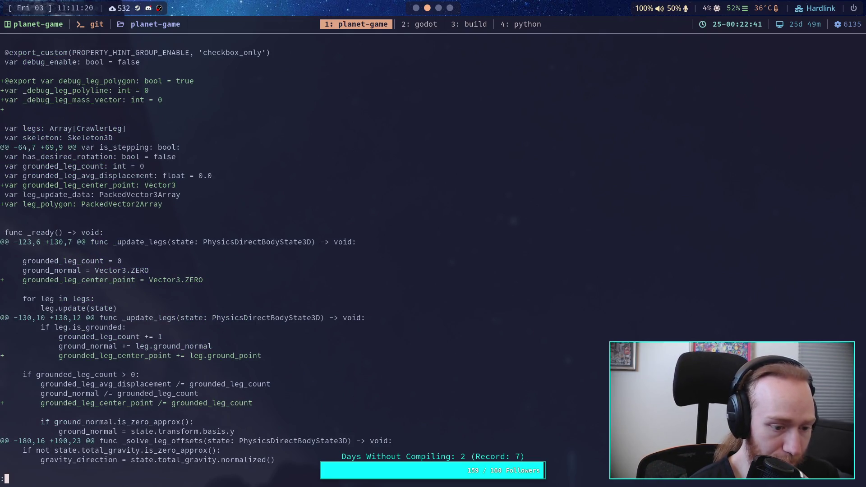
key(space)
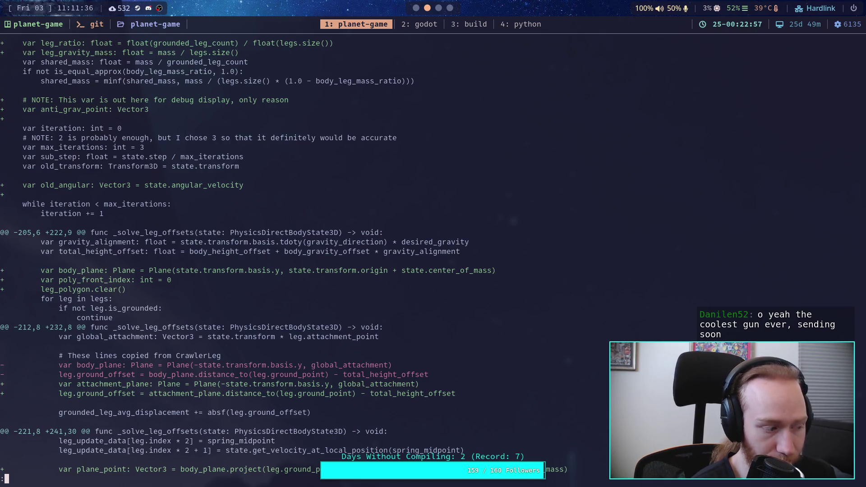
key(space)
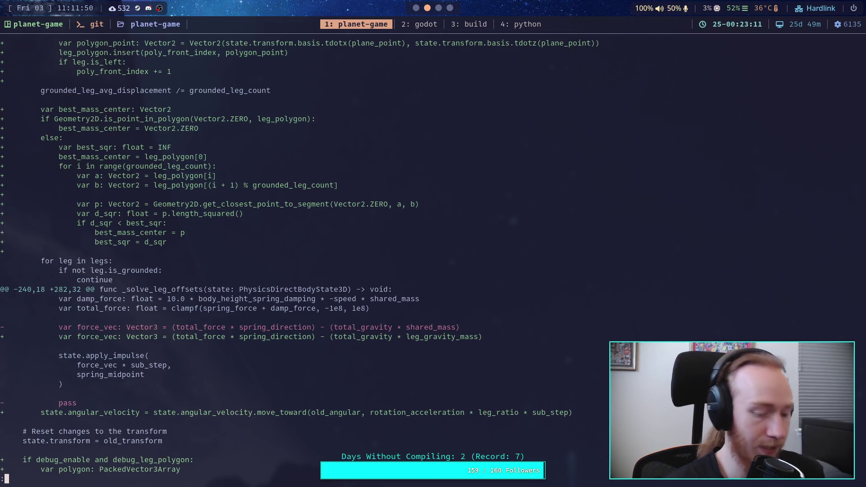
Confirm the three staged files with git status and start git commit
text(qgit status)
key(Return)
text(git commit)
key(Return)
Enter title 'Improve rotational stability on angled surfaces' and begin bullet 'Crawler legs now resist changes in angular velocity by accelerating'
text(O)
text(Im)
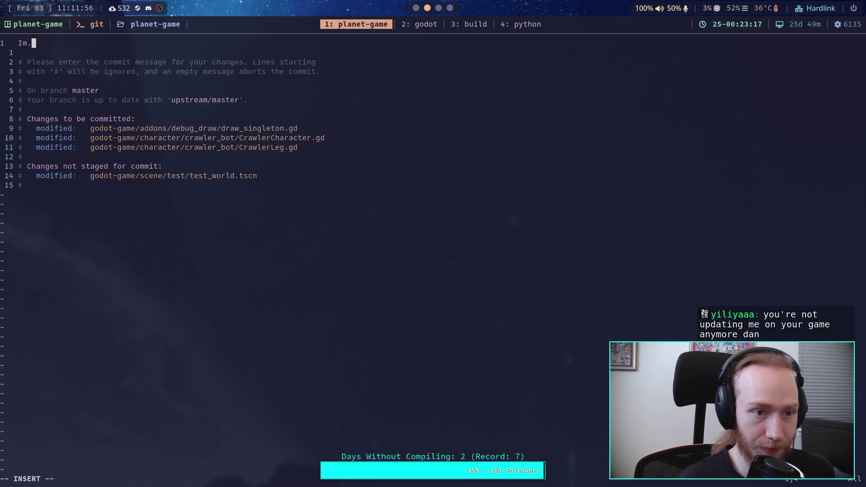
text(prove rotational stability on angled sur)
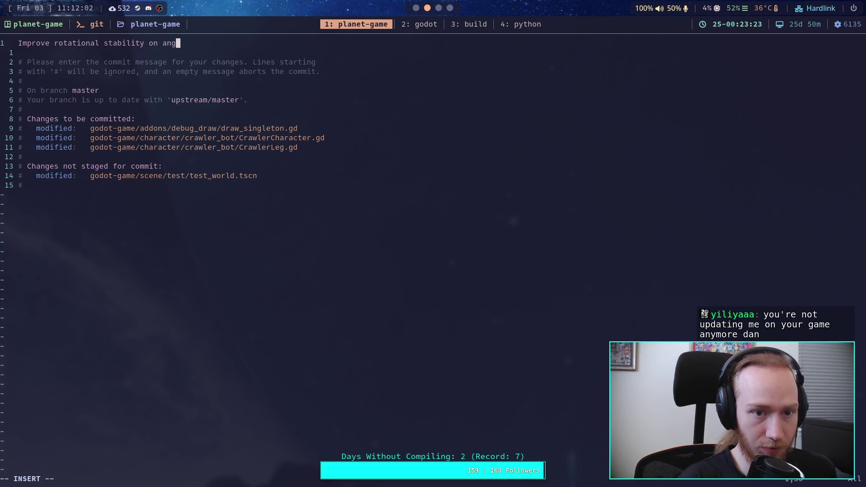
text(faces)
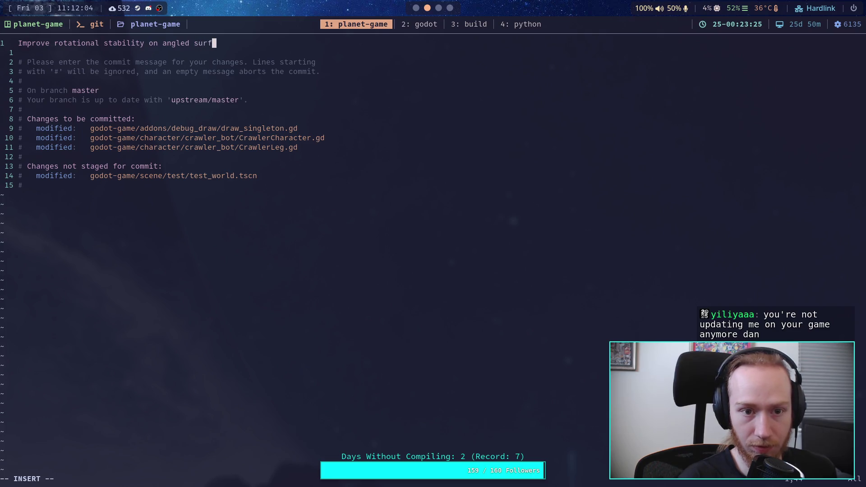
key(Return)
key(Return)
text(- Crawler legs )
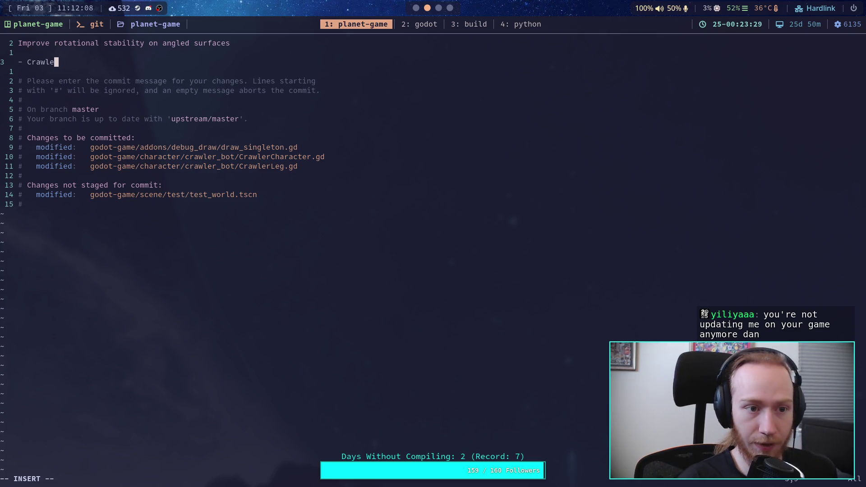
text(now resist)
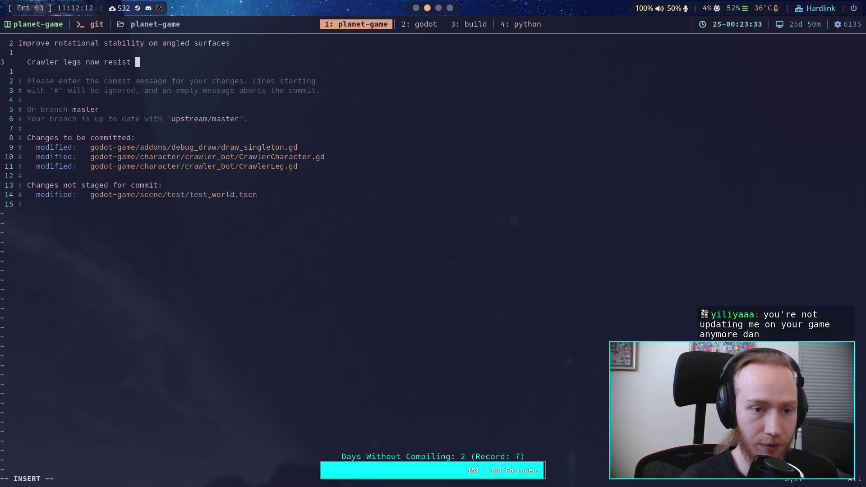
text( chang)
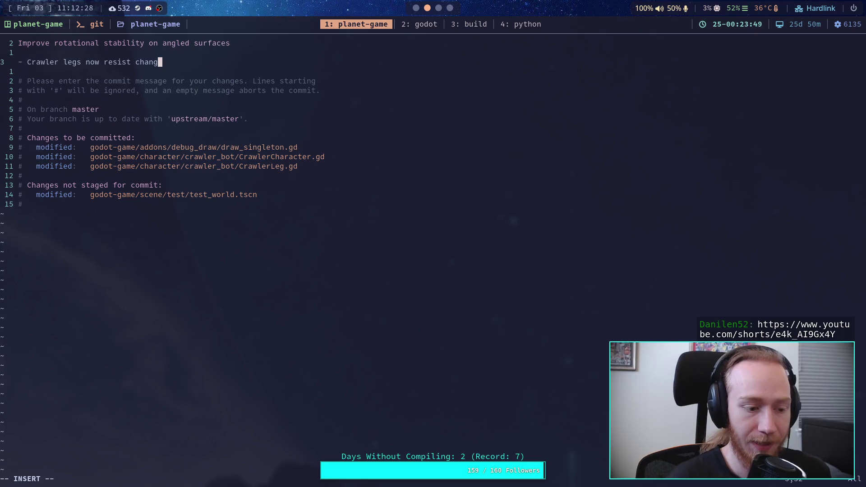
text(es)
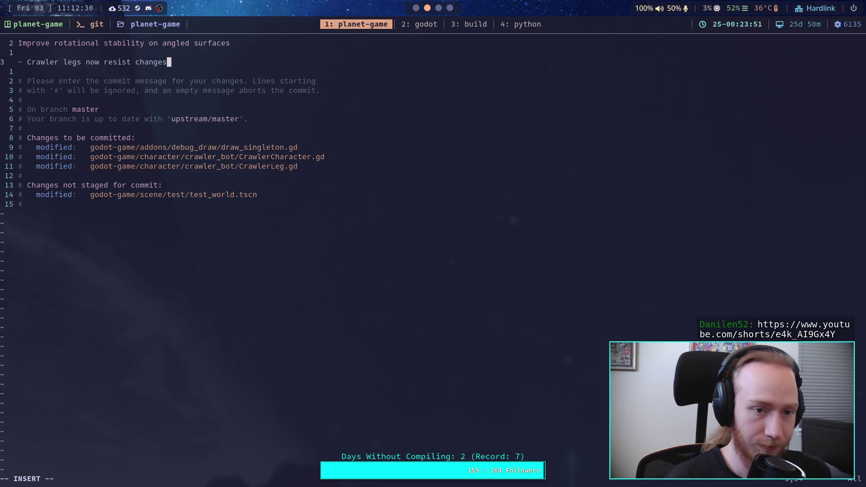
text( in rotat)
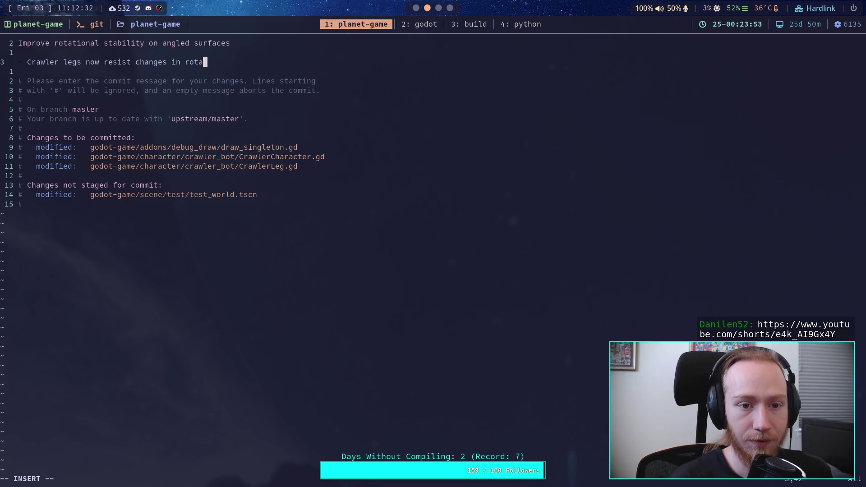
key(BackSpace)
key(BackSpace)
key(BackSpace)
text(ange)
key(BackSpace)
text(ular )
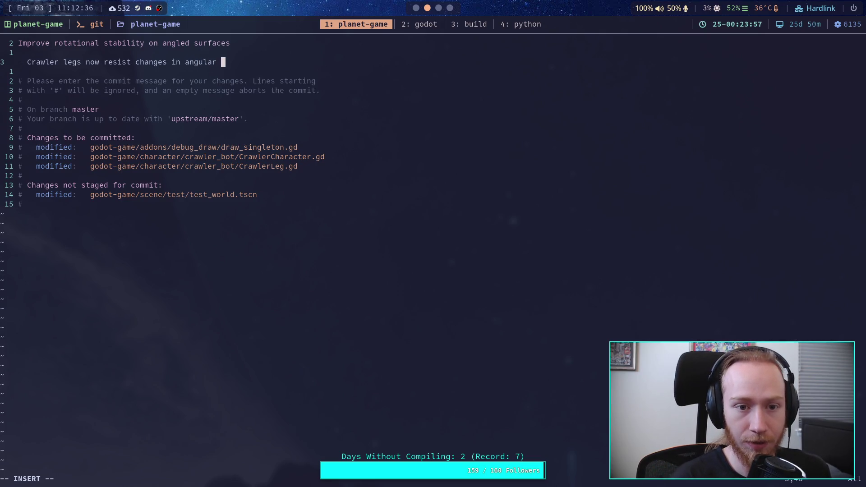
text(velocity by)
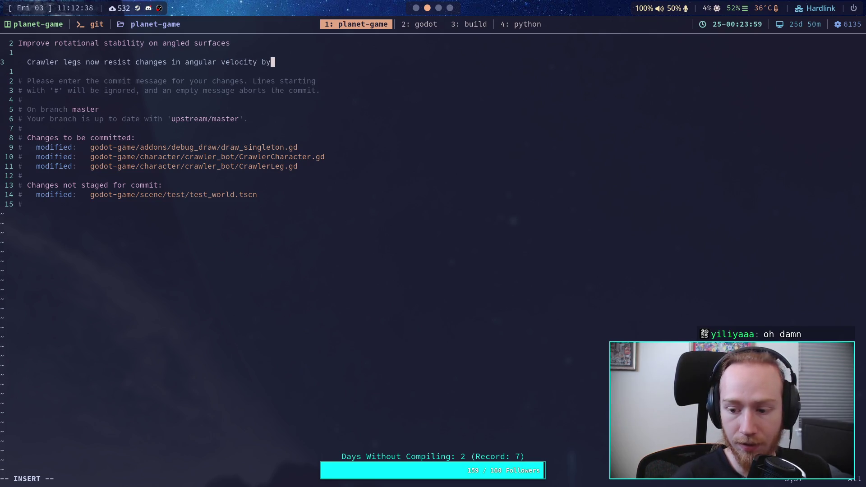
key(Return)
text(accele)
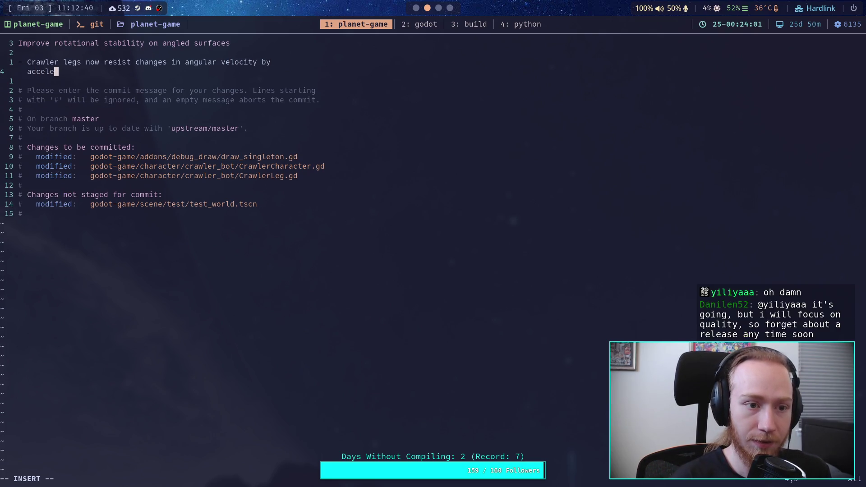
text(rating)
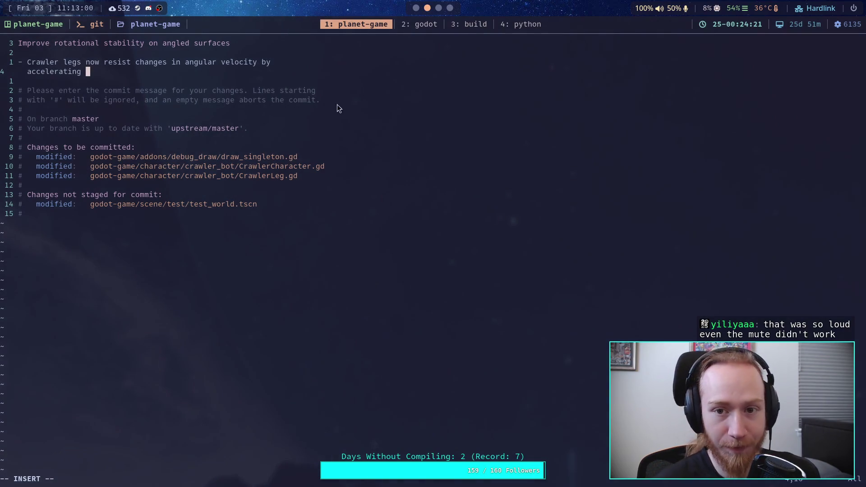
key(super+s)
Open the pasted '410 Caliber Revolver Shotgun' Shorts link in a new tab, then return to Desmos
click(13, 192)
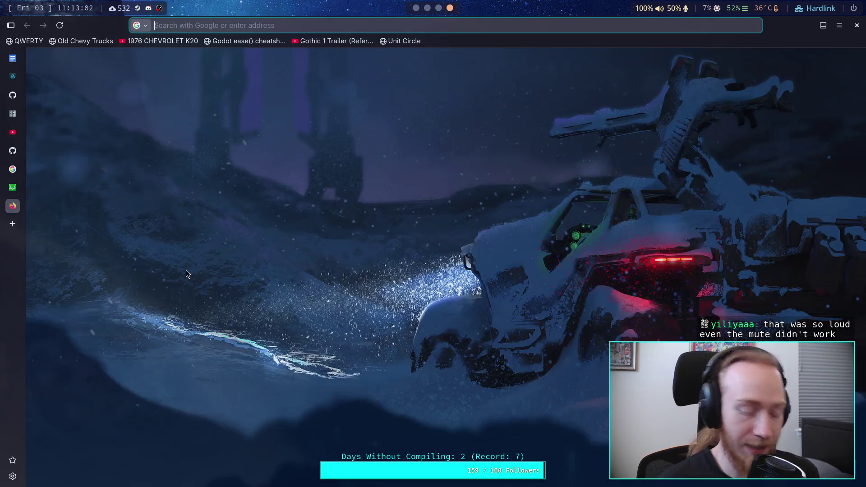
text(https://www.youtube.com/shorts/e4k_AI9Gx4Y)
key(Return)
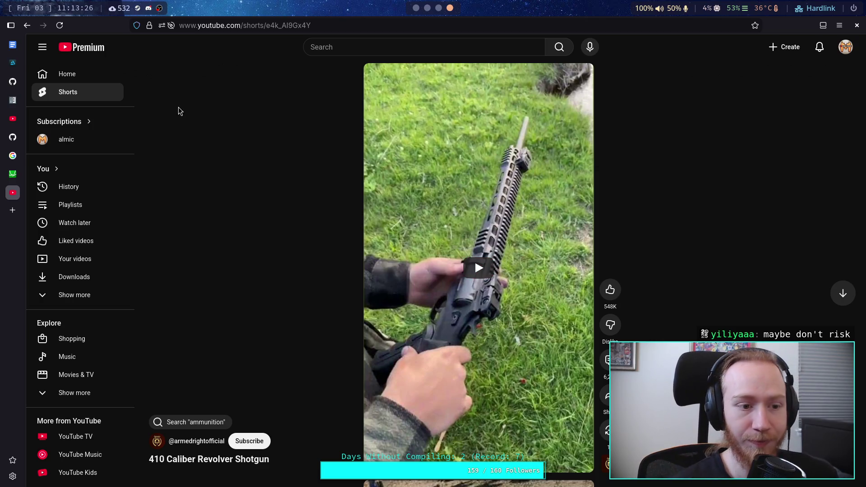
click(13, 174)
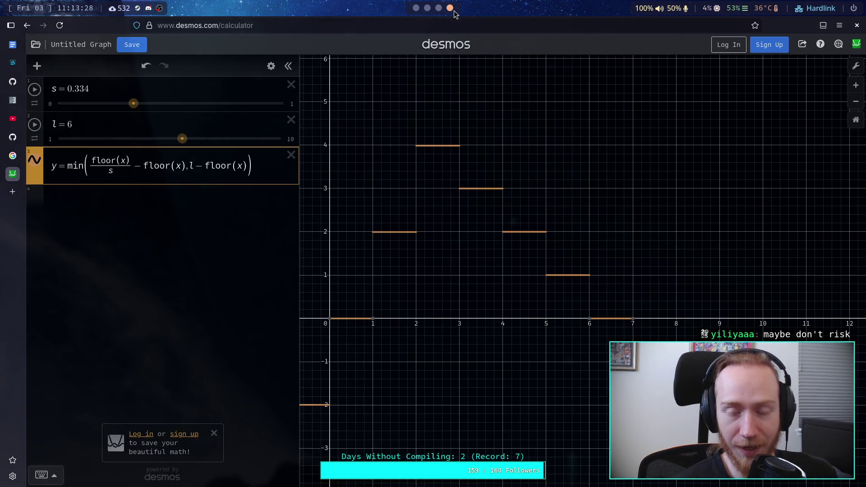
Scroll over the Desmos step-function graph
scroll(440, 12, up, 2)
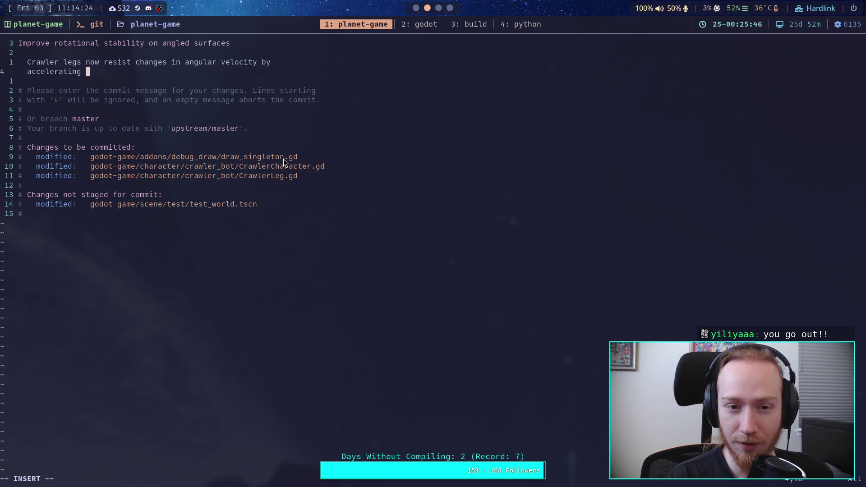
Trim the first bullet so it ends at 'changes in angular velocity'
text(back to the)
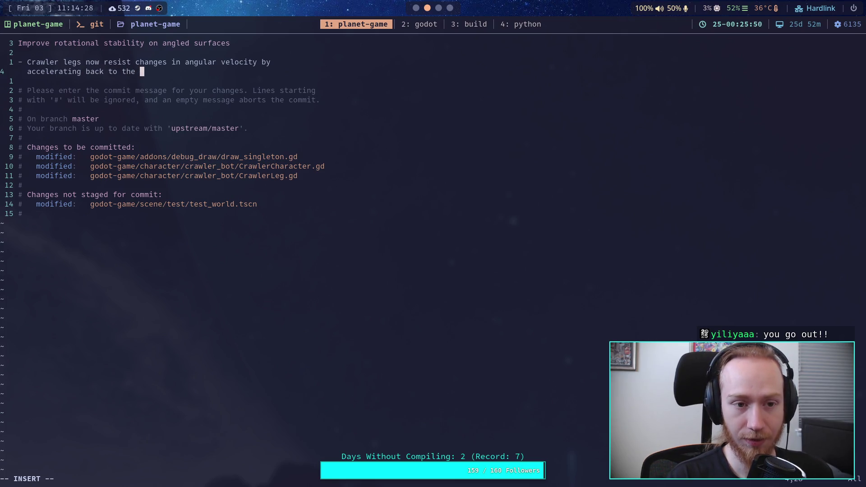
key(BackSpace)
key(BackSpace)
key(BackSpace)
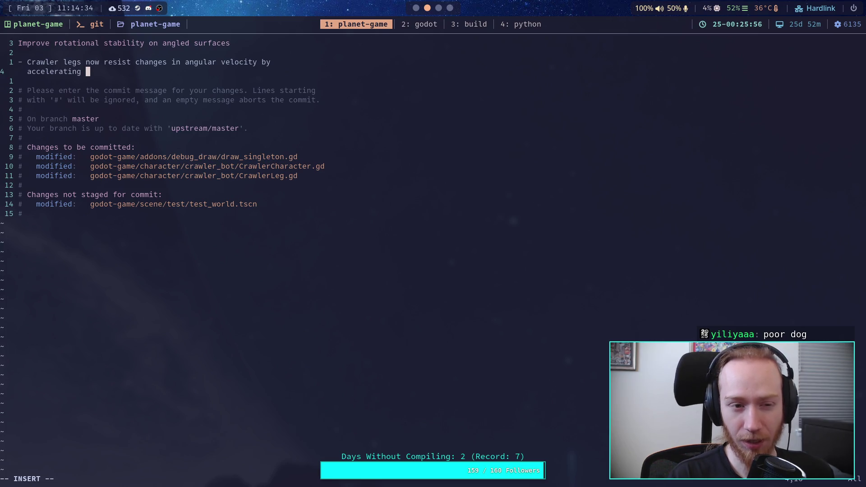
text(out of)
key(BackSpace)
key(BackSpace)
key(BackSpace)
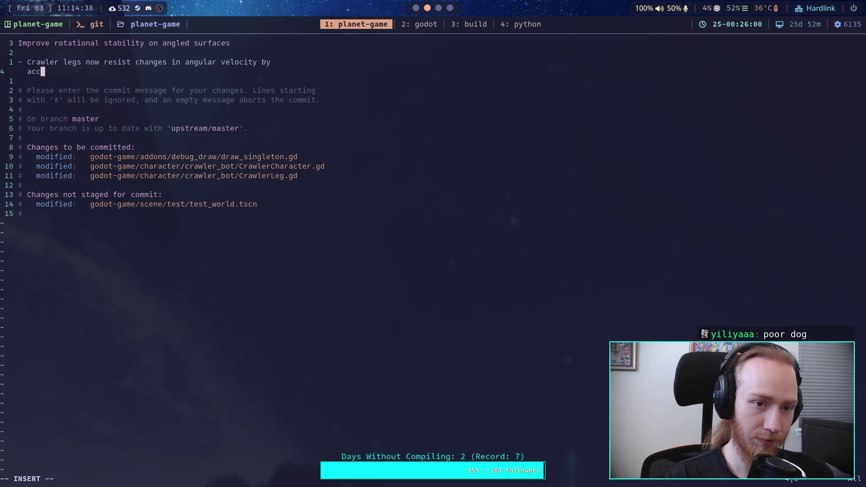
key(BackSpace)
key(BackSpace)
key(BackSpace)
text(y)
Start a second bullet reading '- Also added some debug for'
key(Return)
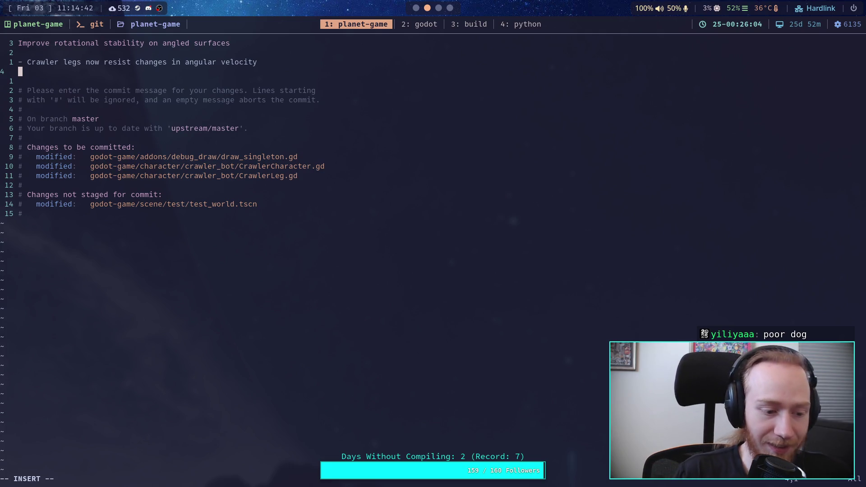
text(-)
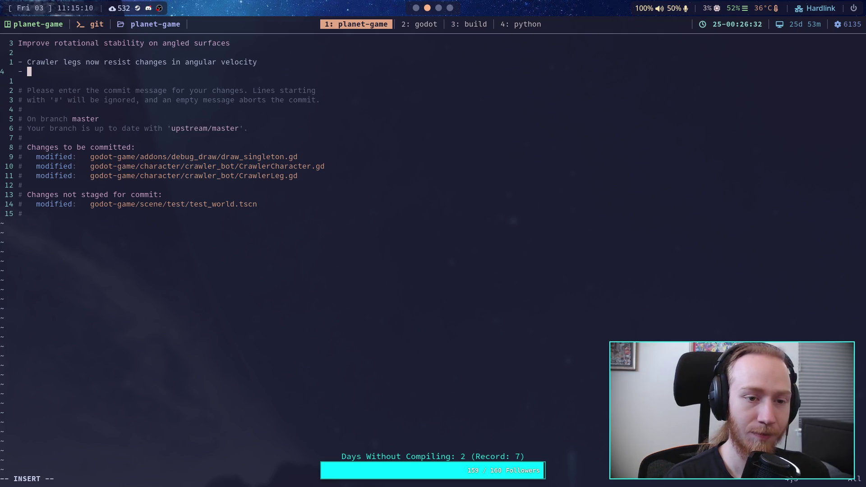
key(BackSpace)
key(BackSpace)
key(BackSpace)
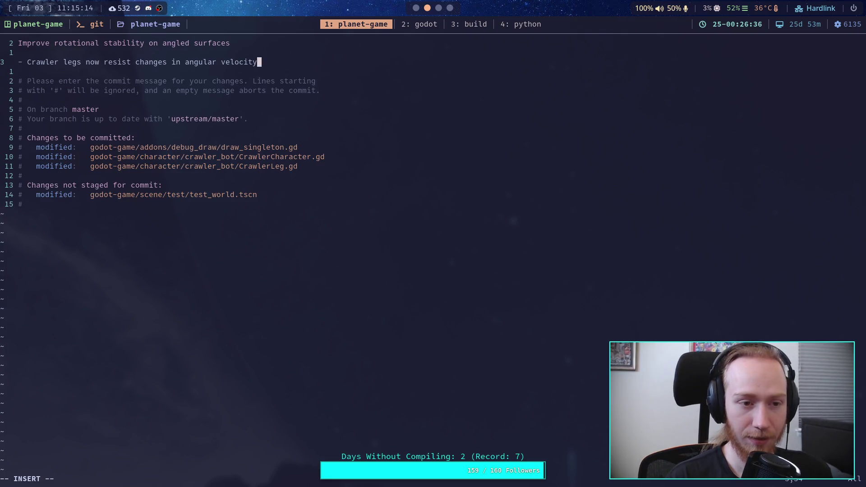
key(Return)
text(Also added some debug for)
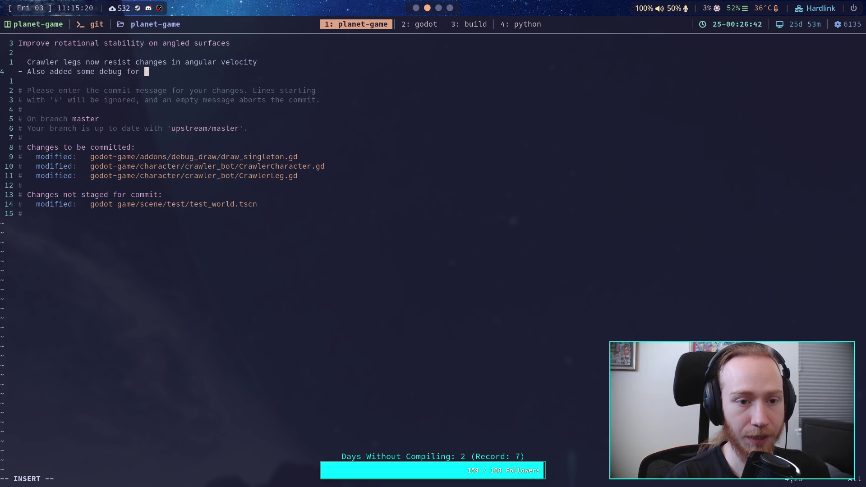
Insert a bullet '- Also added polyline debug drawing' above the crawler-legs bullet
click(18, 52)
key(Return)
text(- ALs)
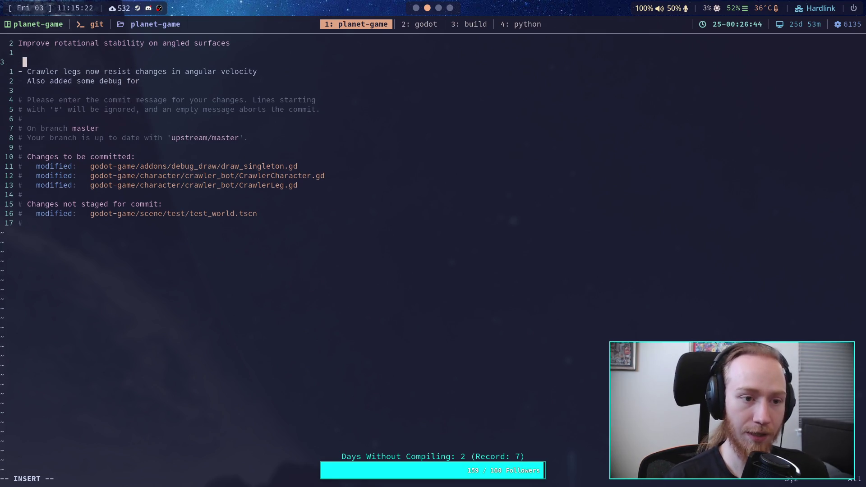
key(BackSpace)
key(BackSpace)
text(ls)
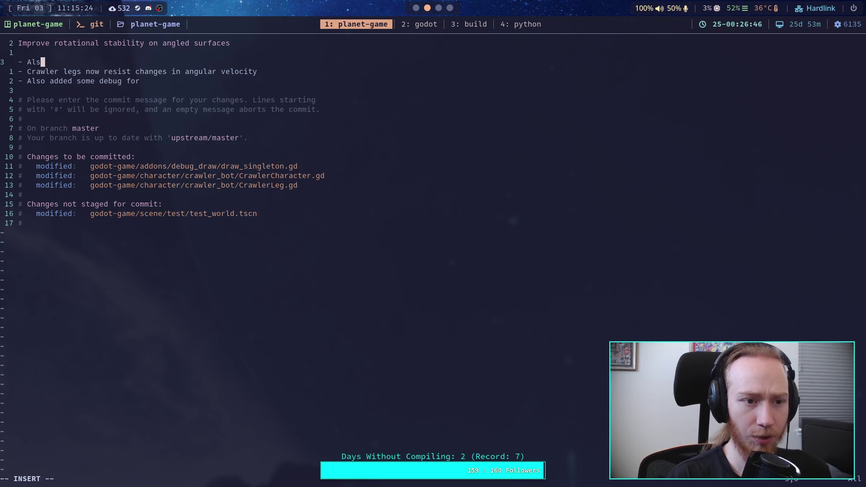
text(o added polylie)
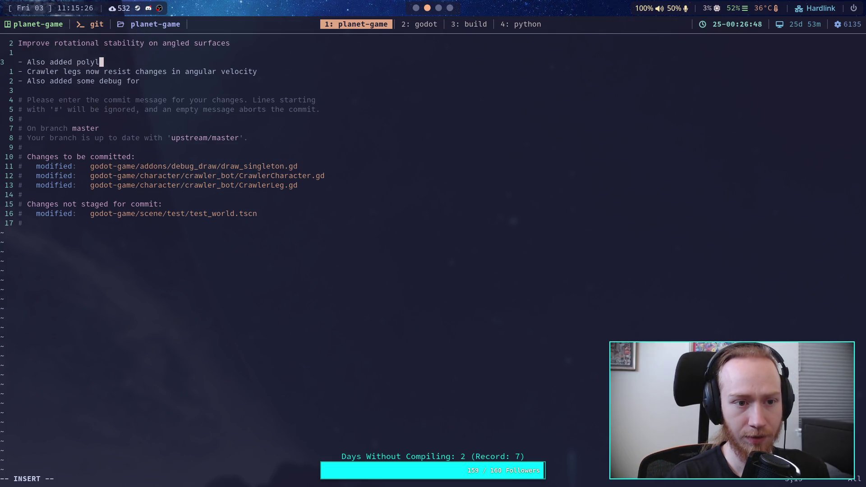
key(BackSpace)
key(BackSpace)
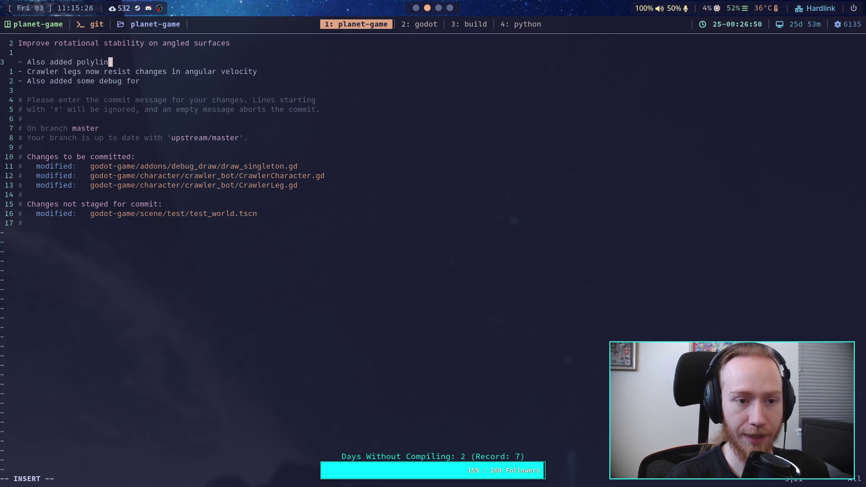
text(ne debug drawing)
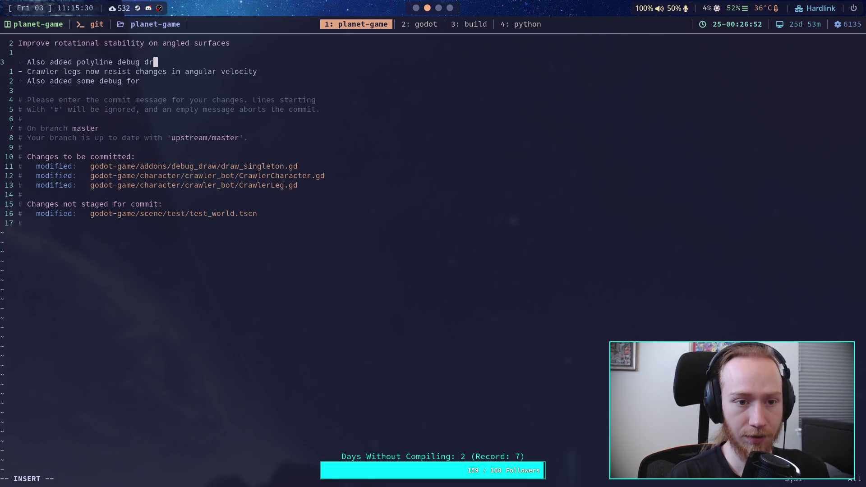
Reword the debug bullet: removed immediately, grounded leg poly shape visualisation, test of alternate gravity resistance
key(Down)
key(Down)
key(BackSpace)
key(BackSpace)
key(BackSpace)
key(BackSpace)
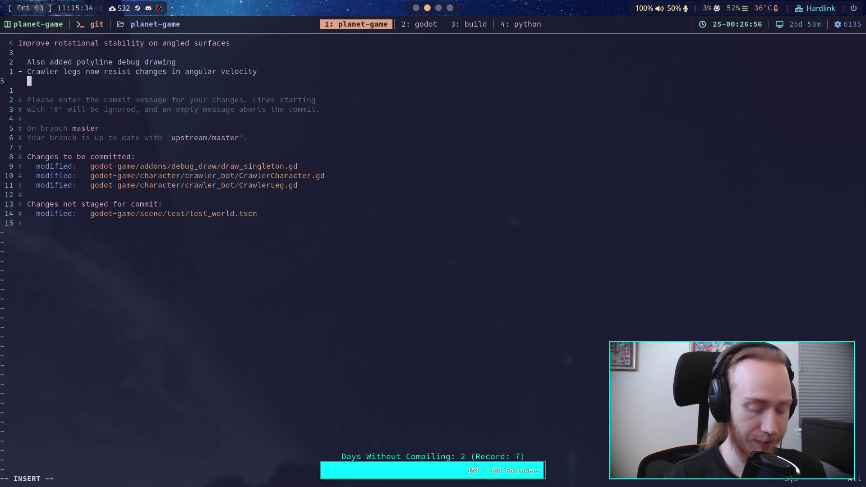
text(Will be removed this )
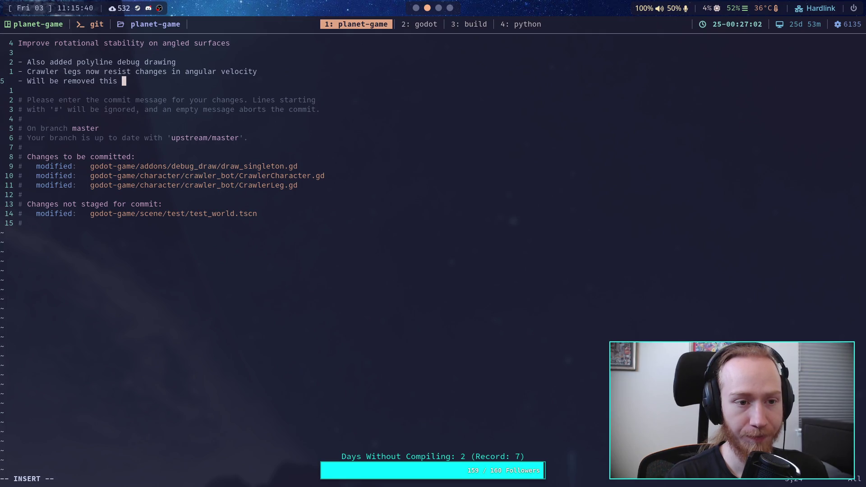
key(BackSpace)
key(BackSpace)
key(BackSpace)
key(BackSpace)
key(BackSpace)
text(i)
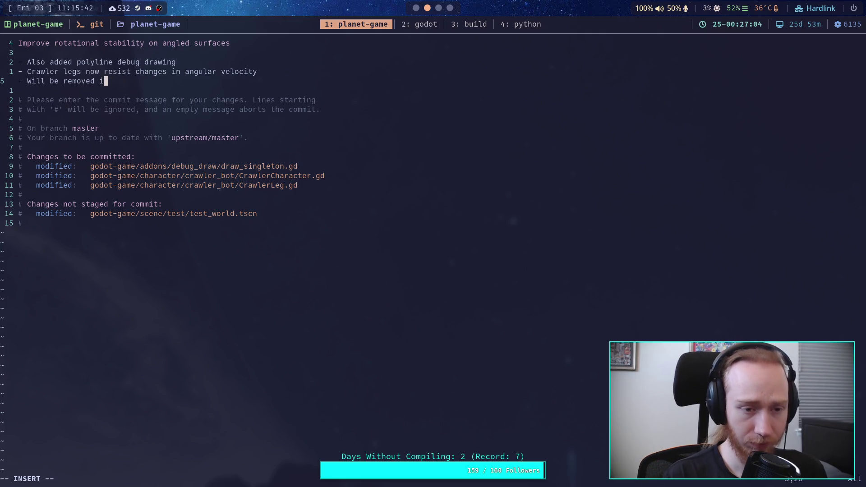
text(mmediat)
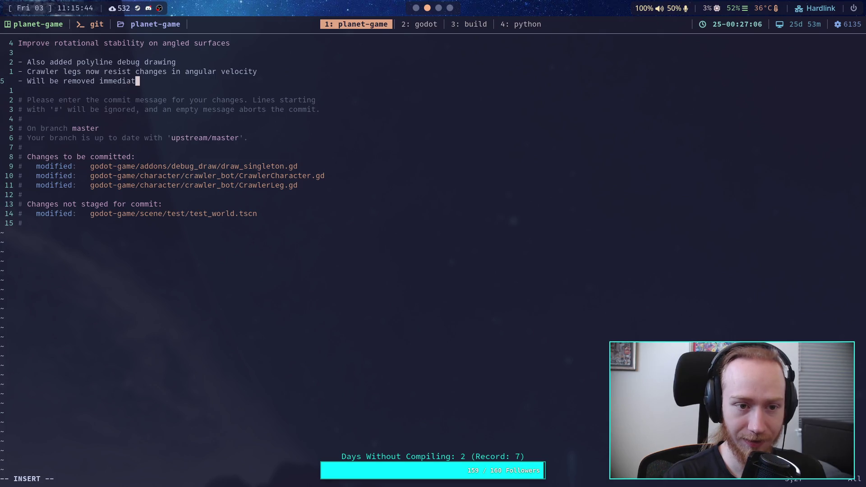
text(ely, but als)
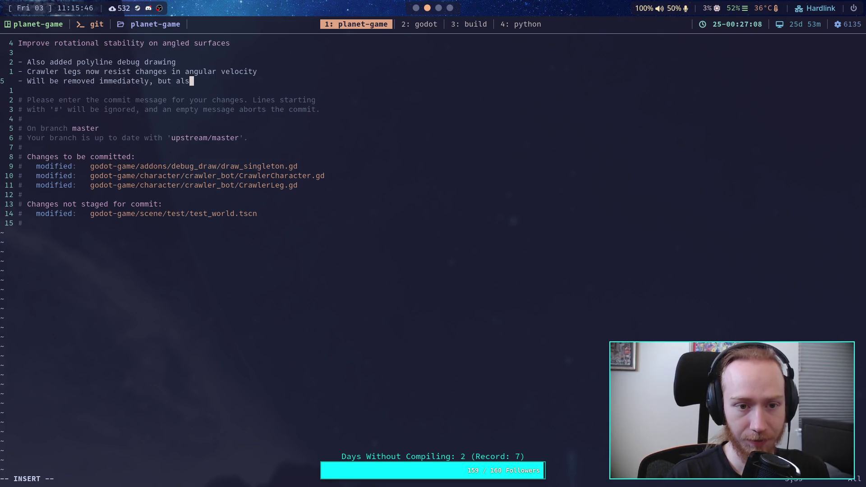
text(o added code to)
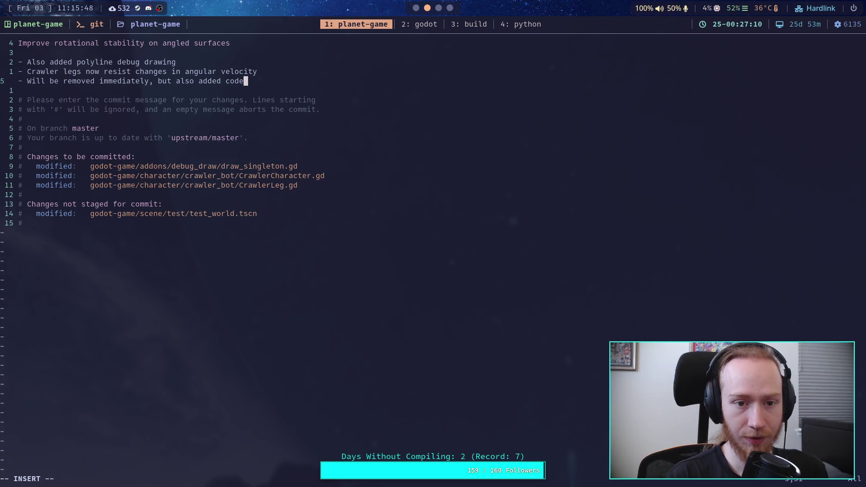
key(Return)
text(ualize the grounde)
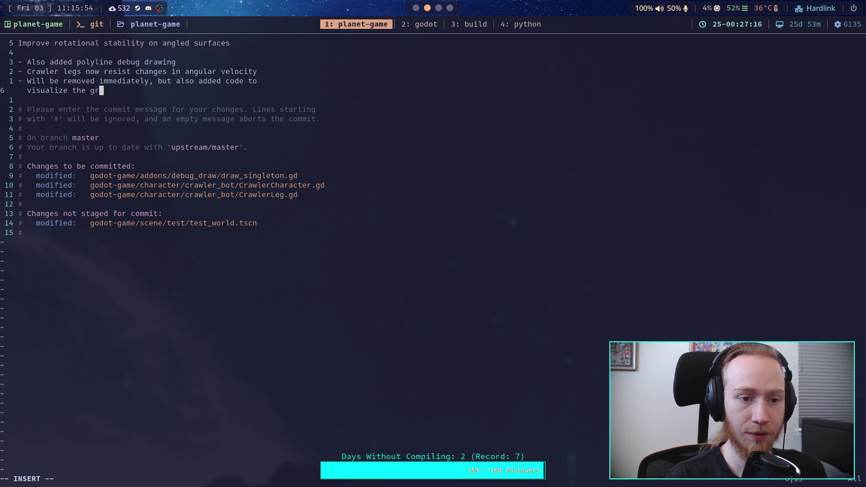
text(d leg)
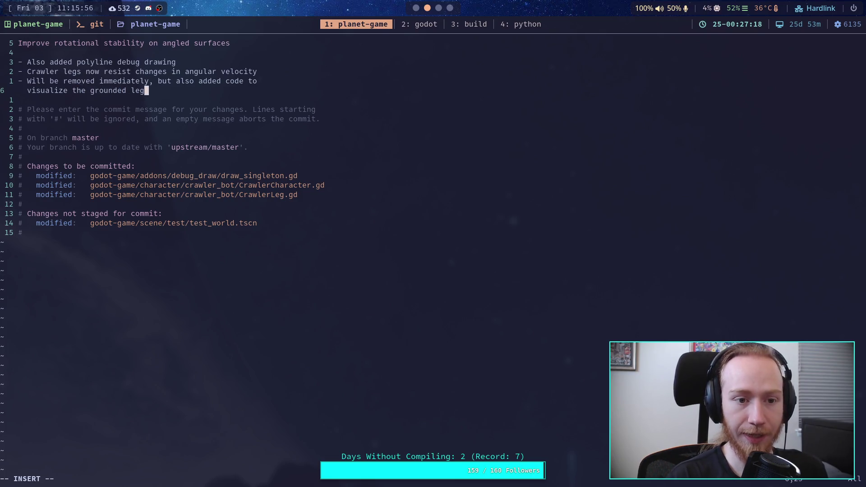
text( poly shap)
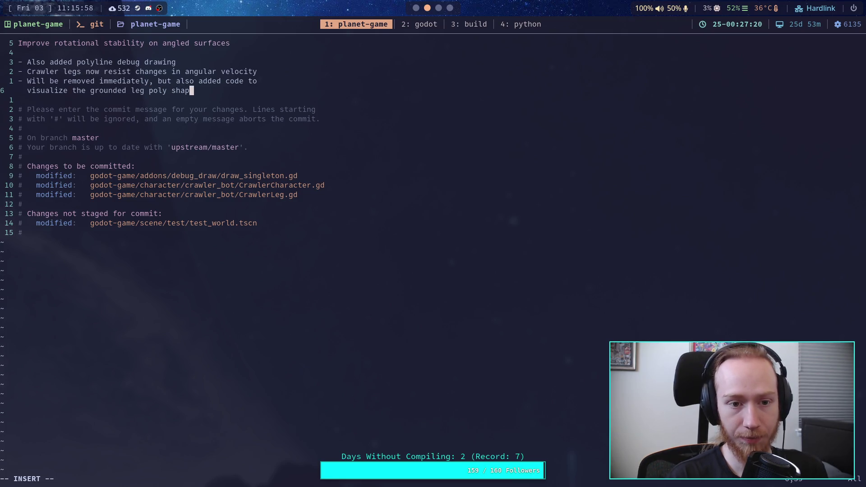
text(e,)
key(BackSpace)
key(BackSpace)
text(. It was a test for   an ol)
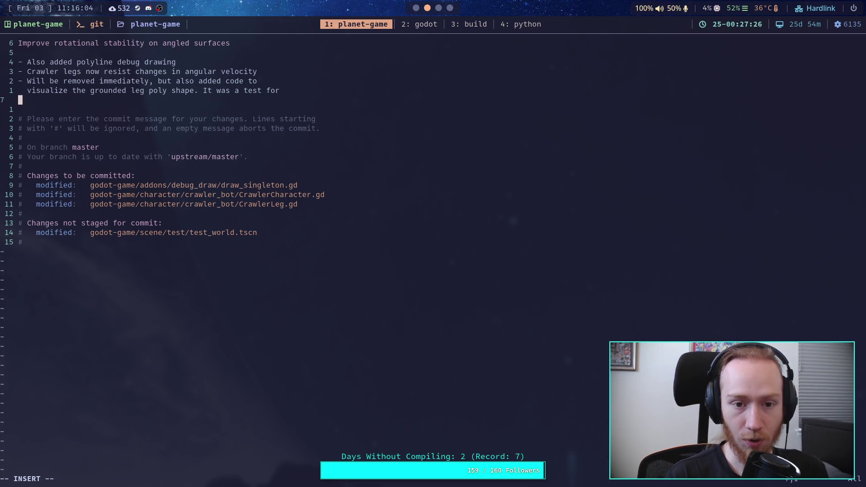
key(BackSpace)
key(BackSpace)
text(alternate method of gravity )
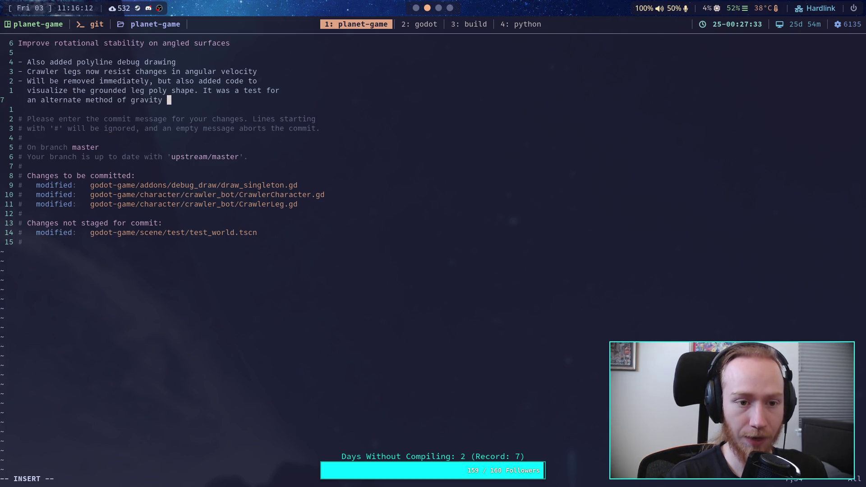
text(res)
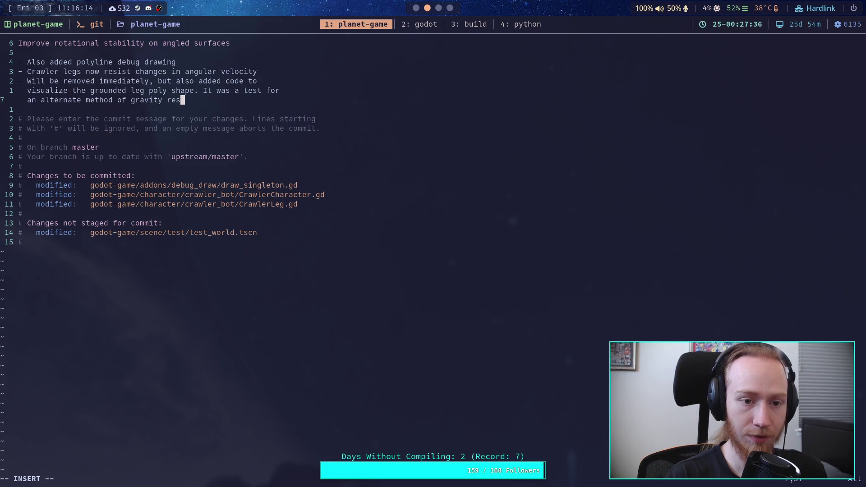
text(istance.)
Save the commit message and exit vim with :wq
key(Escape)
text(:wq)
key(Return)
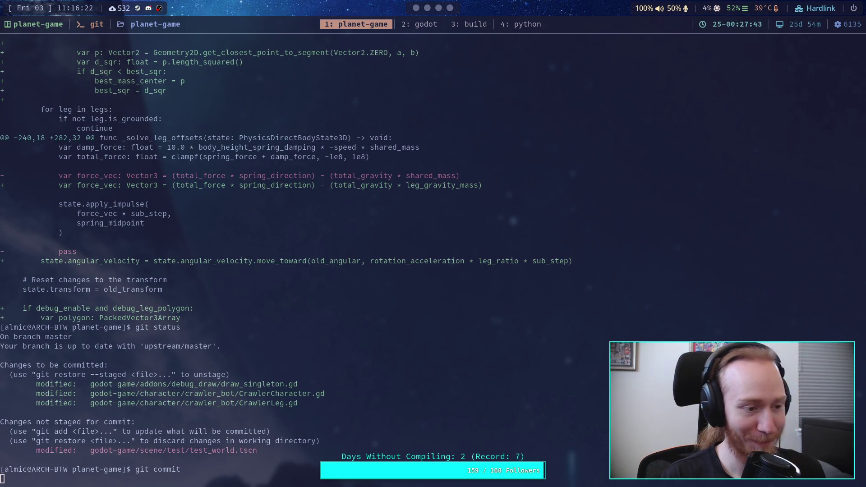
Run 'git push' in the bash terminal to upload the new master commit to the remote
text(gi)
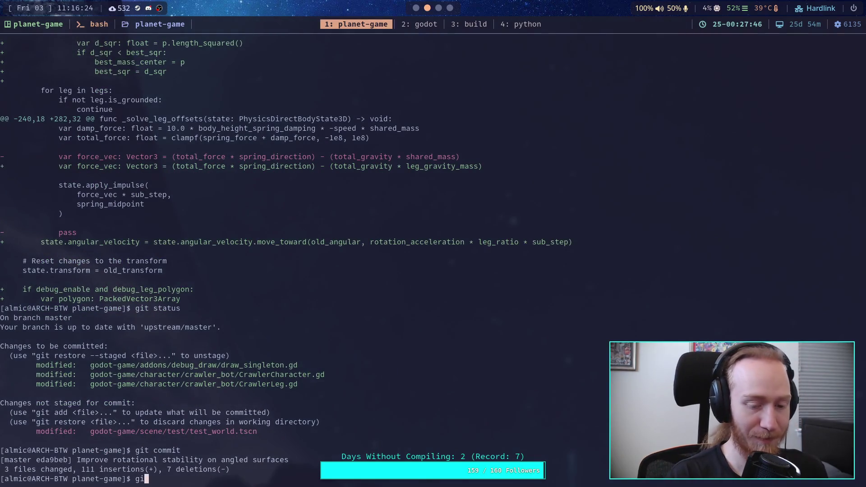
text(t push)
key(Return)
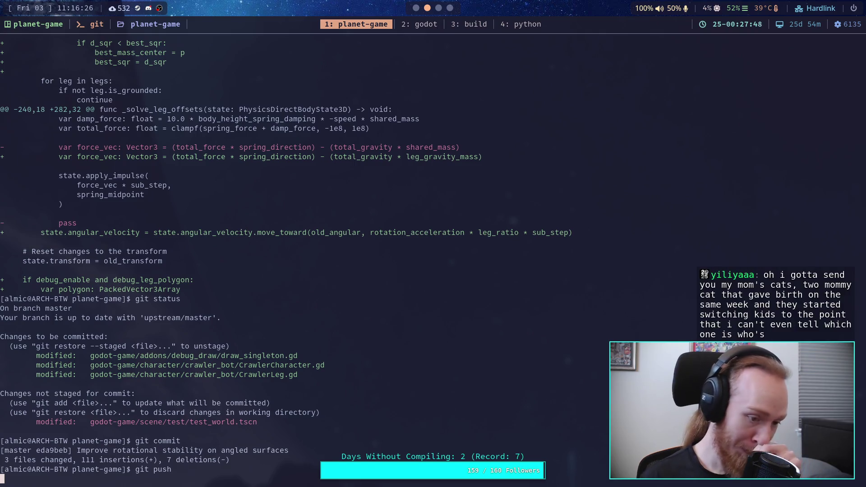